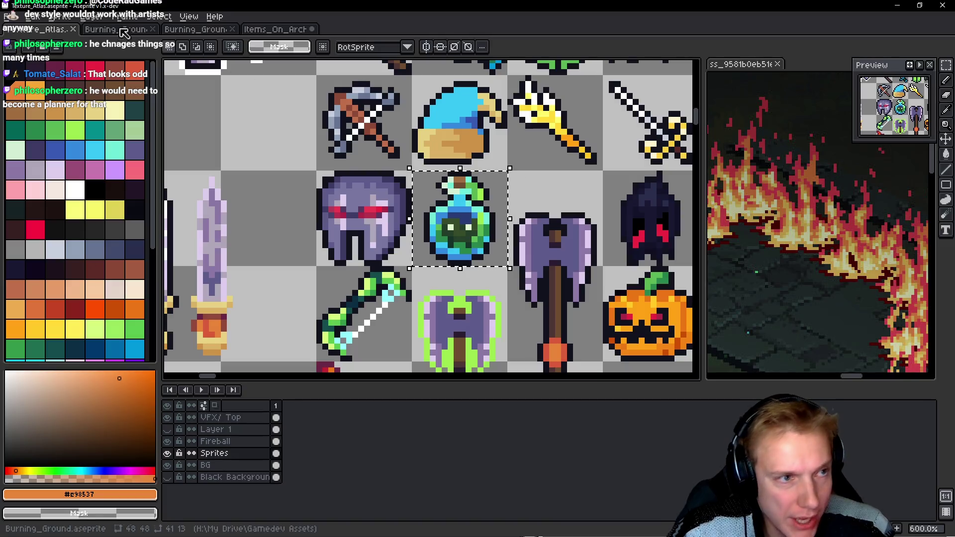
Paste the poison bottle into the archer sprite, rotate it and set it beside the head.
{"action": "left_click", "coordinate": [275, 29]}
{"action": "key", "text": "ctrl+v"}
{"action": "mouse_move", "coordinate": [468, 230]}
{"action": "left_mouse_down"}
{"action": "mouse_move", "coordinate": [460, 209]}
{"action": "mouse_move", "coordinate": [481, 193]}
{"action": "left_mouse_up"}
{"action": "mouse_move", "coordinate": [383, 132]}
{"action": "left_mouse_down"}
{"action": "mouse_move", "coordinate": [347, 191]}
{"action": "mouse_move", "coordinate": [342, 230]}
{"action": "mouse_move", "coordinate": [364, 289]}
{"action": "left_mouse_up"}
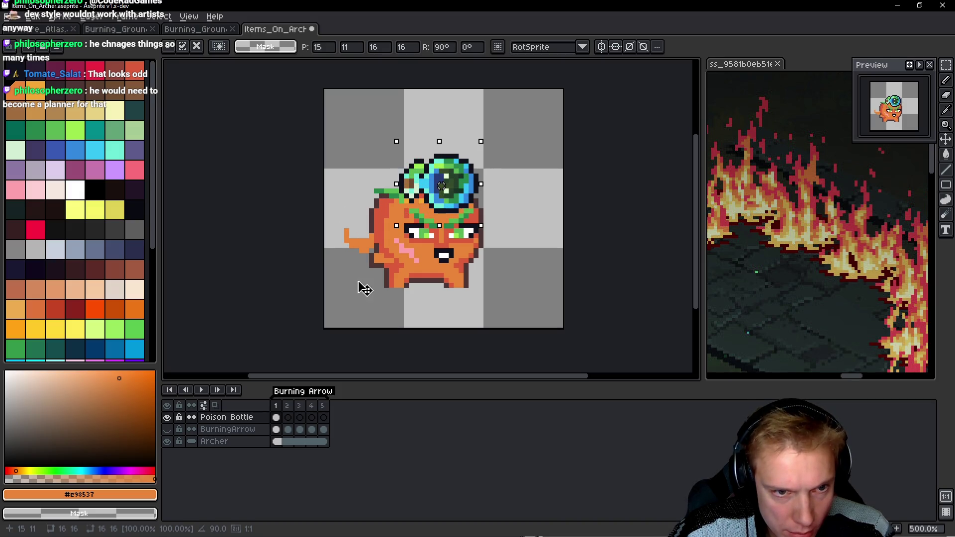
{"action": "left_click_drag", "start_coordinate": [468, 204], "coordinate": [384, 229]}
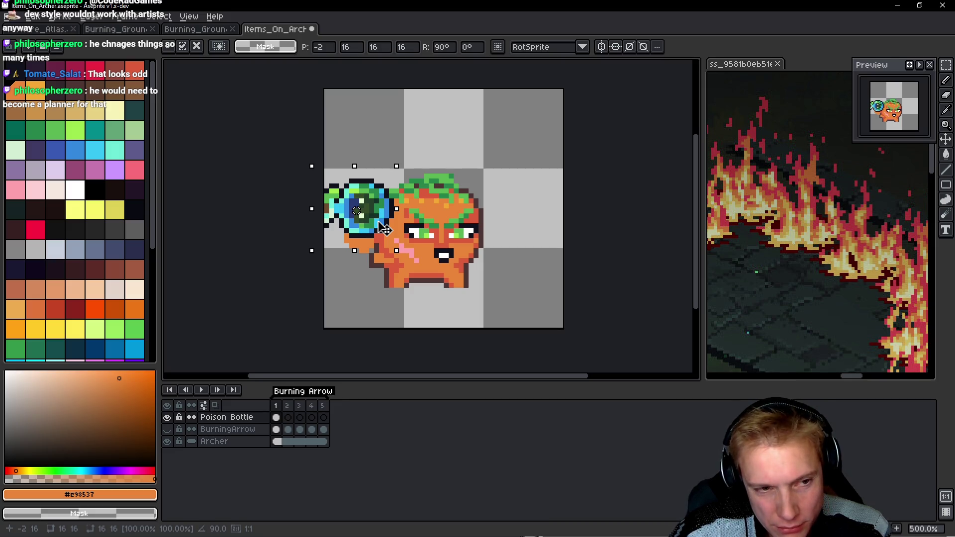
{"action": "mouse_move", "coordinate": [384, 229]}
{"action": "left_mouse_down"}
{"action": "mouse_move", "coordinate": [485, 211]}
{"action": "mouse_move", "coordinate": [433, 205]}
{"action": "left_mouse_up"}
{"action": "key", "text": "Return"}
Select the archer's body on the Archer layer and shift it to the right.
{"action": "key", "text": "alt+Down"}
{"action": "key", "text": "alt+Down"}
{"action": "key", "text": "m"}
{"action": "left_click_drag", "start_coordinate": [366, 171], "coordinate": [486, 291]}
{"action": "left_click_drag", "start_coordinate": [451, 248], "coordinate": [475, 246]}
{"action": "key", "text": "Return"}
{"action": "left_click_drag", "start_coordinate": [459, 201], "coordinate": [444, 202]}
Reposition the poison bottle on its own layer using a freehand selection.
{"action": "key", "text": "alt+Up"}
{"action": "key", "text": "alt+Up"}
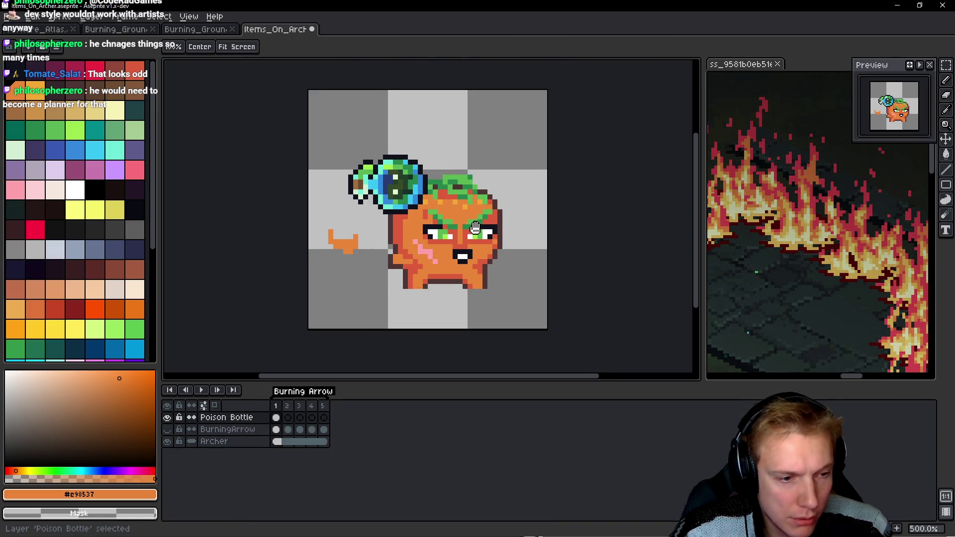
{"action": "key", "text": "q"}
{"action": "mouse_move", "coordinate": [432, 137]}
{"action": "left_mouse_down"}
{"action": "mouse_move", "coordinate": [311, 167]}
{"action": "mouse_move", "coordinate": [423, 214]}
{"action": "mouse_move", "coordinate": [343, 201]}
{"action": "mouse_move", "coordinate": [387, 204]}
{"action": "left_mouse_up"}
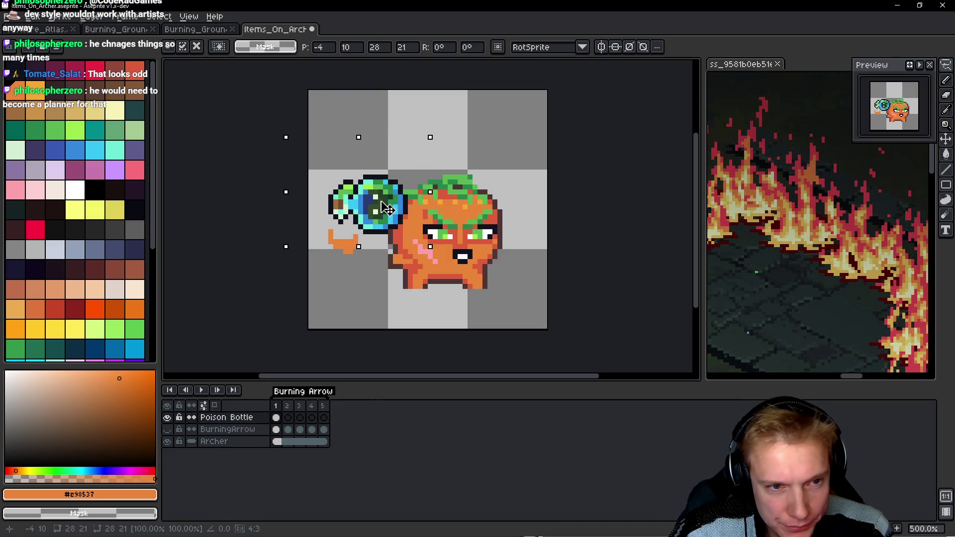
{"action": "key", "text": "Return"}
{"action": "scroll", "coordinate": [370, 245], "scroll_direction": "up", "scroll_amount": 2}
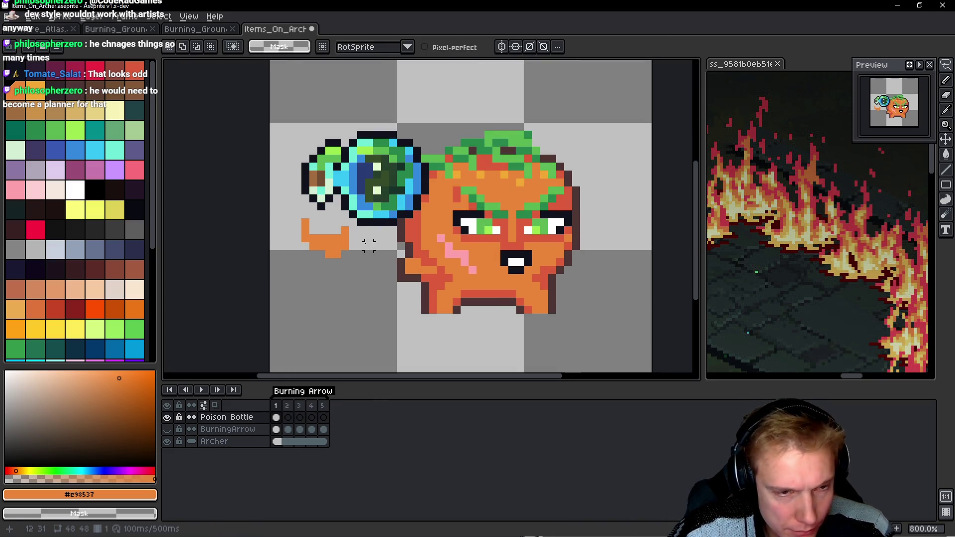
Select the orange hand piece on the Archer layer and cut it out.
{"action": "mouse_move", "coordinate": [369, 242]}
{"action": "left_mouse_down"}
{"action": "mouse_move", "coordinate": [331, 219]}
{"action": "mouse_move", "coordinate": [356, 262]}
{"action": "mouse_move", "coordinate": [365, 233]}
{"action": "left_mouse_up"}
{"action": "left_click_drag", "start_coordinate": [335, 246], "coordinate": [377, 258]}
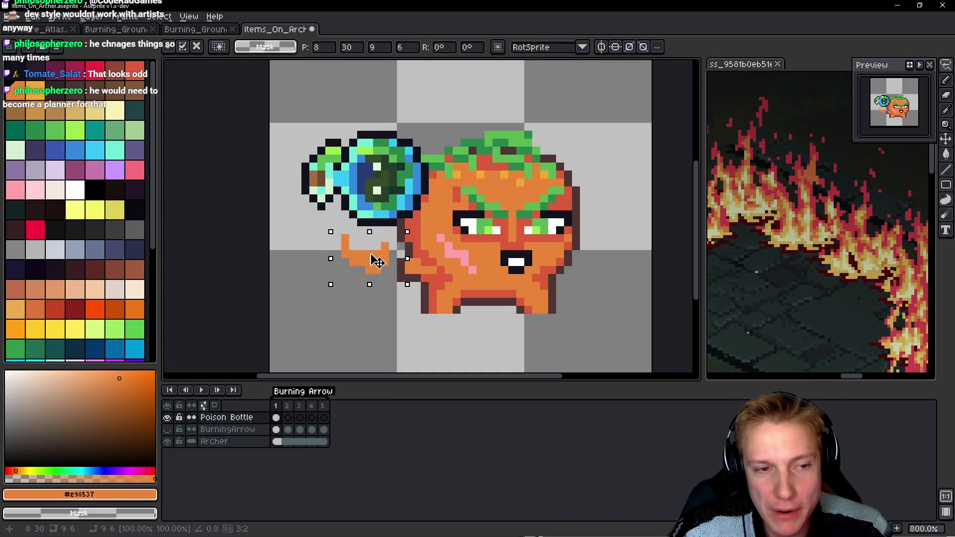
{"action": "key", "text": "b"}
{"action": "mouse_move", "coordinate": [421, 107]}
{"action": "left_mouse_down"}
{"action": "mouse_move", "coordinate": [304, 181]}
{"action": "mouse_move", "coordinate": [349, 219]}
{"action": "mouse_move", "coordinate": [425, 224]}
{"action": "mouse_move", "coordinate": [401, 249]}
{"action": "left_mouse_up"}
{"action": "key", "text": "ctrl+d"}
{"action": "key", "text": "Delete"}
Add a new layer above the Poison Bottle layer and paste the hand onto it.
{"action": "key", "text": "h"}
{"action": "key", "text": "Down"}
{"action": "key", "text": "Down"}
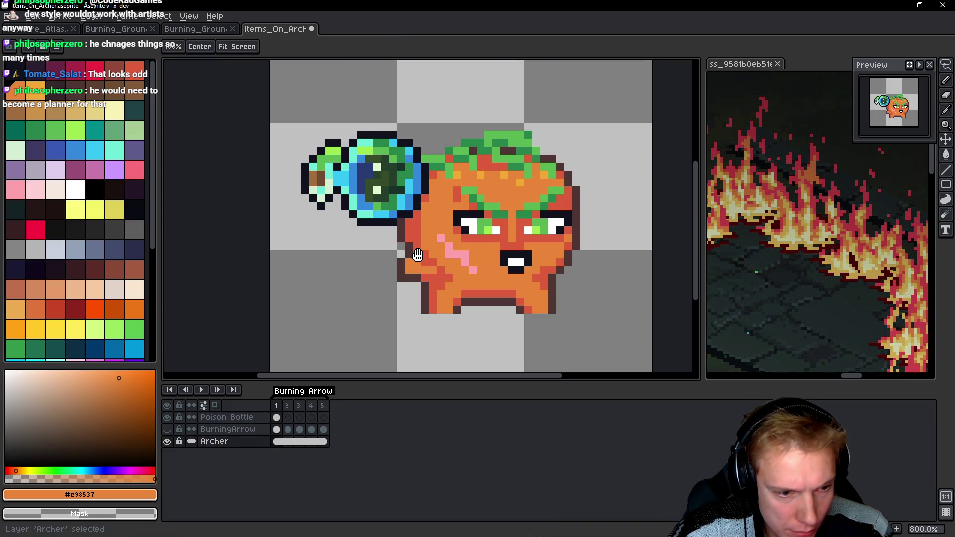
{"action": "key", "text": "Up"}
{"action": "key", "text": "Up"}
{"action": "key", "text": "b"}
{"action": "key", "text": "ctrl+shift+n"}
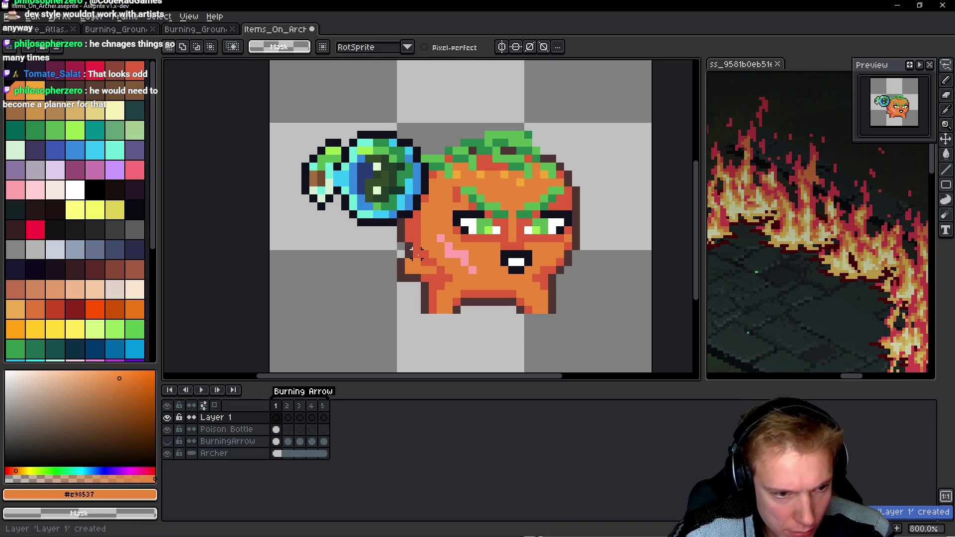
{"action": "key", "text": "ctrl+v"}
{"action": "key", "text": "ctrl+d"}
Move the hand up under the bottle and fill the surrounding gaps in orange.
{"action": "left_click_drag", "start_coordinate": [314, 226], "coordinate": [407, 295]}
{"action": "left_click_drag", "start_coordinate": [377, 263], "coordinate": [381, 233]}
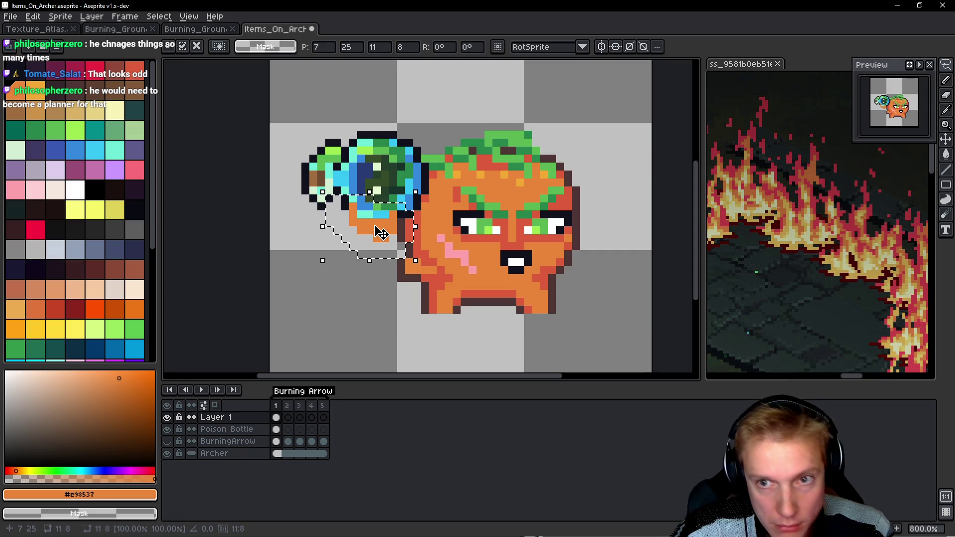
{"action": "key", "text": "ctrl+d"}
{"action": "key", "text": "b"}
{"action": "scroll", "coordinate": [377, 223], "scroll_direction": "up", "scroll_amount": 3}
{"action": "left_click", "coordinate": [387, 235], "text": "alt"}
{"action": "left_click_drag", "start_coordinate": [425, 209], "coordinate": [425, 220]}
{"action": "mouse_move", "coordinate": [313, 192]}
{"action": "left_mouse_down"}
{"action": "mouse_move", "coordinate": [313, 208]}
{"action": "mouse_move", "coordinate": [345, 208]}
{"action": "left_mouse_up"}
{"action": "left_click", "coordinate": [361, 256]}
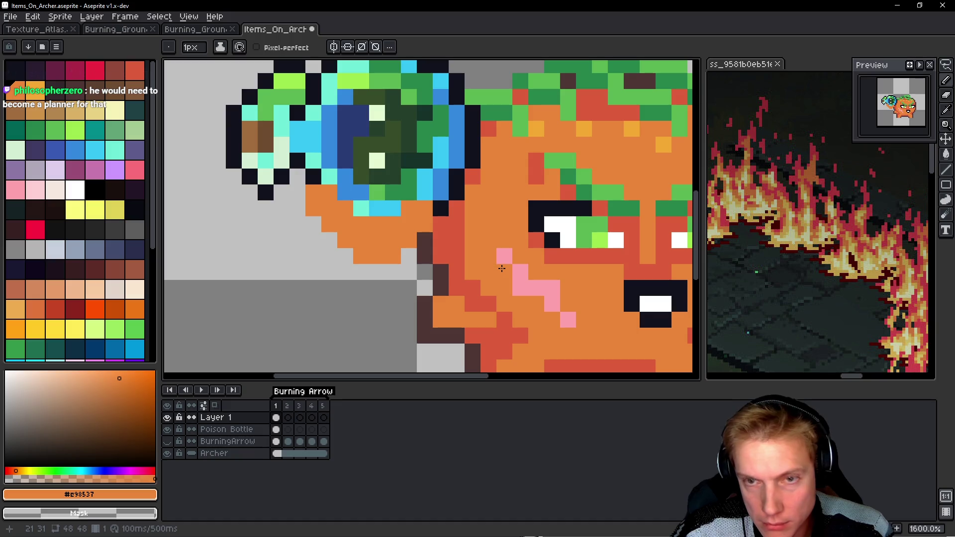
Erase stray pixels along the bottle's bottom and touch up two pixels in orange.
{"action": "scroll", "coordinate": [493, 264], "scroll_direction": "down", "scroll_amount": 4}
{"action": "scroll", "coordinate": [482, 225], "scroll_direction": "up", "scroll_amount": 2}
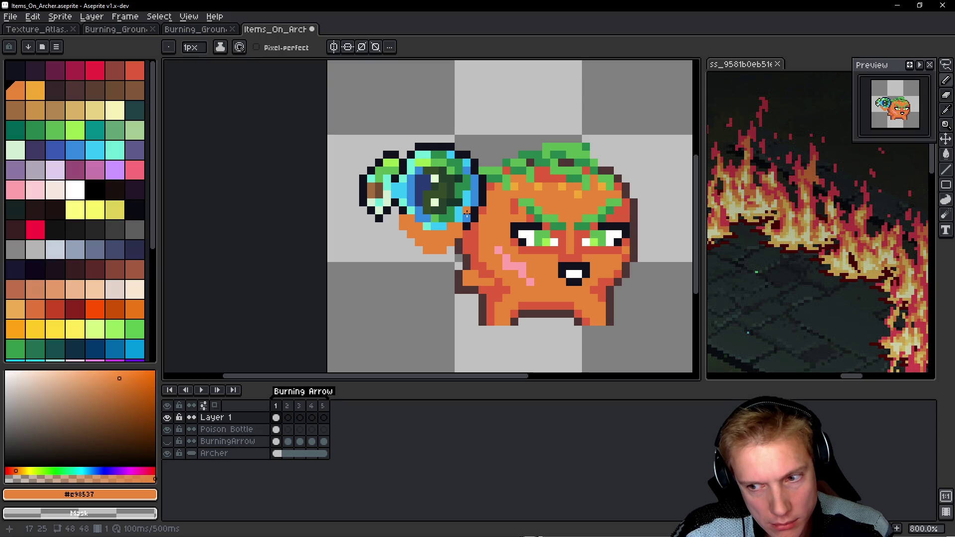
{"action": "scroll", "coordinate": [412, 205], "scroll_direction": "up", "scroll_amount": 3}
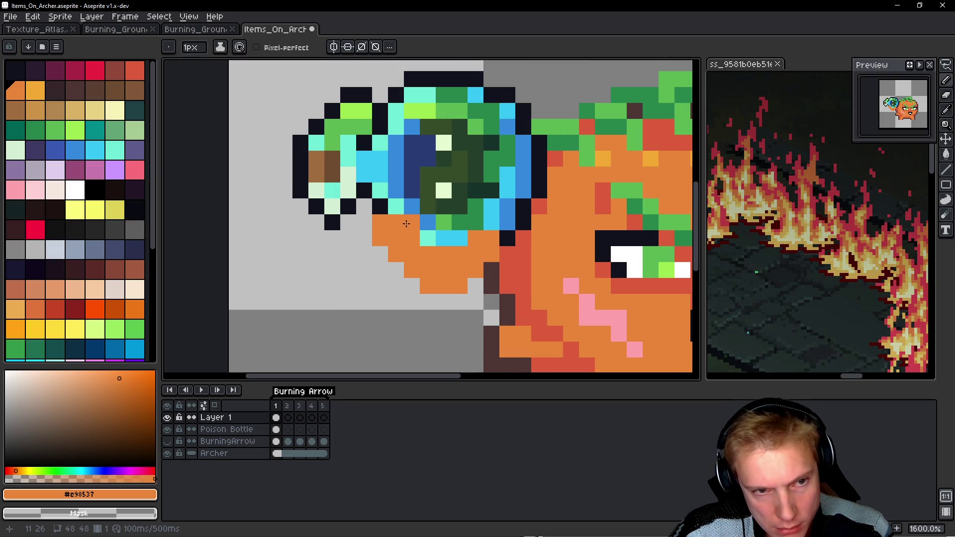
{"action": "right_click", "coordinate": [372, 234]}
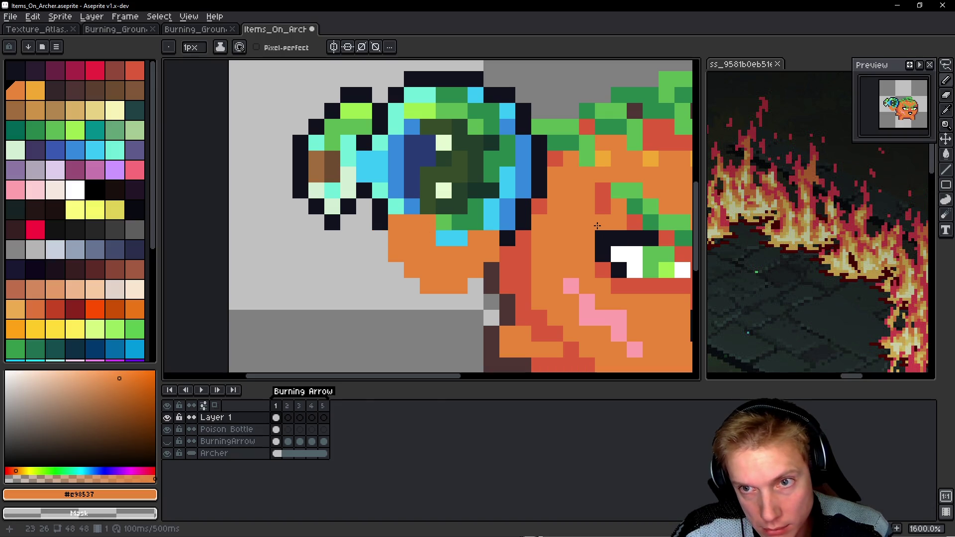
{"action": "left_click_drag", "start_coordinate": [460, 238], "coordinate": [512, 237]}
{"action": "left_click", "coordinate": [486, 259]}
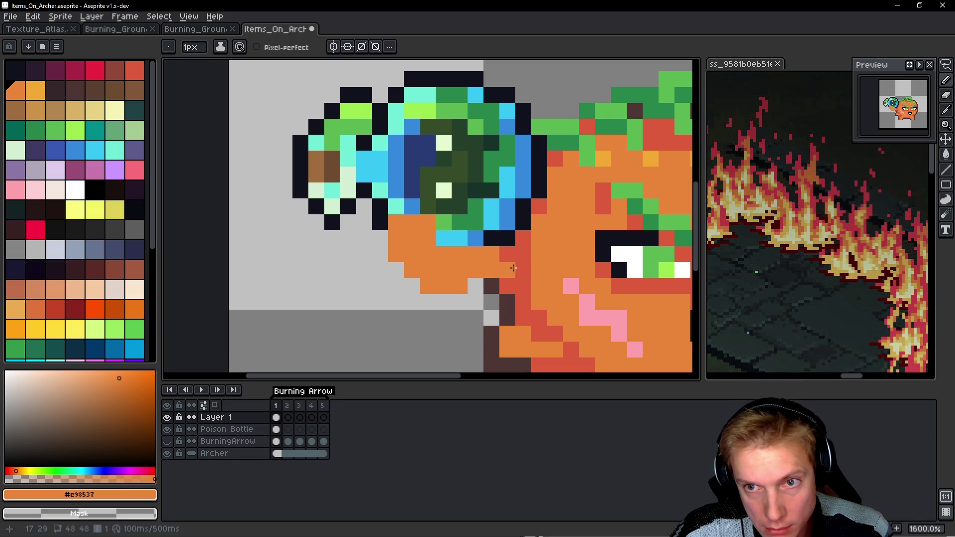
{"action": "left_click", "coordinate": [508, 174]}
Pick the dark brown outline colour and draw an outline along the hand.
{"action": "scroll", "coordinate": [511, 179], "scroll_direction": "down", "scroll_amount": 1}
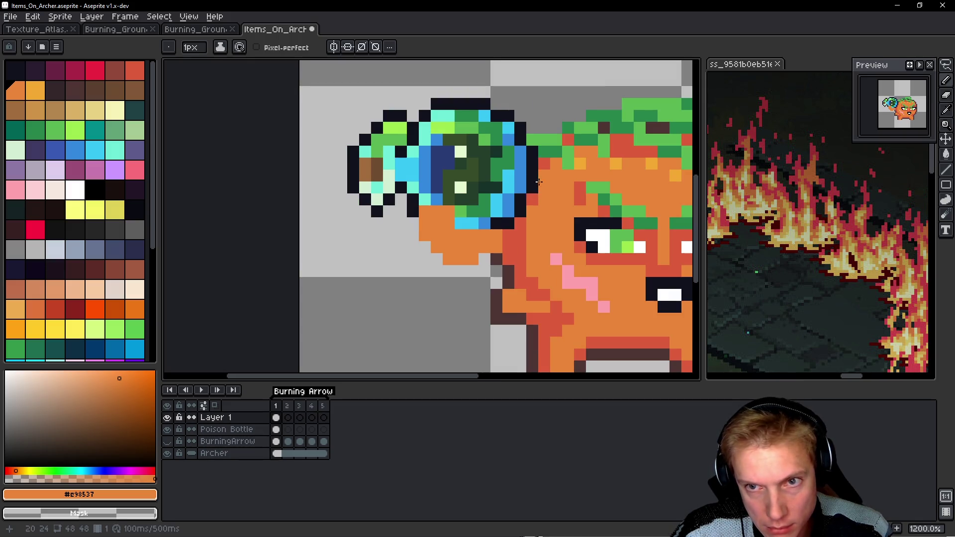
{"action": "scroll", "coordinate": [538, 182], "scroll_direction": "down", "scroll_amount": 2}
{"action": "scroll", "coordinate": [446, 279], "scroll_direction": "up", "scroll_amount": 2}
{"action": "key", "text": "alt"}
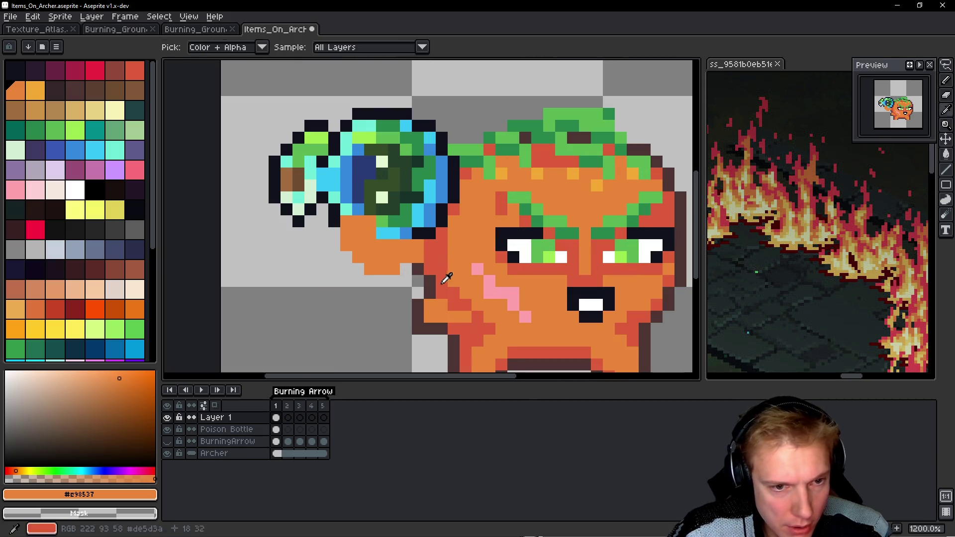
{"action": "left_click", "coordinate": [438, 280]}
{"action": "scroll", "coordinate": [434, 282], "scroll_direction": "up", "scroll_amount": 3}
{"action": "left_click_drag", "start_coordinate": [434, 227], "coordinate": [435, 252]}
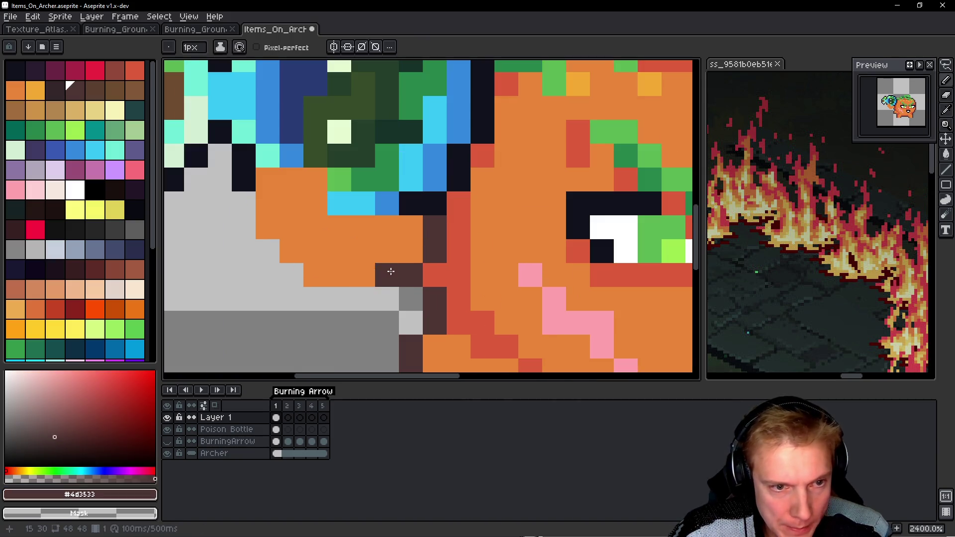
{"action": "mouse_move", "coordinate": [389, 272]}
{"action": "left_mouse_down"}
{"action": "mouse_move", "coordinate": [361, 297]}
{"action": "mouse_move", "coordinate": [292, 275]}
{"action": "mouse_move", "coordinate": [284, 252]}
{"action": "mouse_move", "coordinate": [242, 229]}
{"action": "mouse_move", "coordinate": [245, 205]}
{"action": "left_mouse_up"}
Pick the red shading colour and paint a red strip below the bottle.
{"action": "scroll", "coordinate": [246, 207], "scroll_direction": "down", "scroll_amount": 4}
{"action": "scroll", "coordinate": [348, 202], "scroll_direction": "up", "scroll_amount": 1}
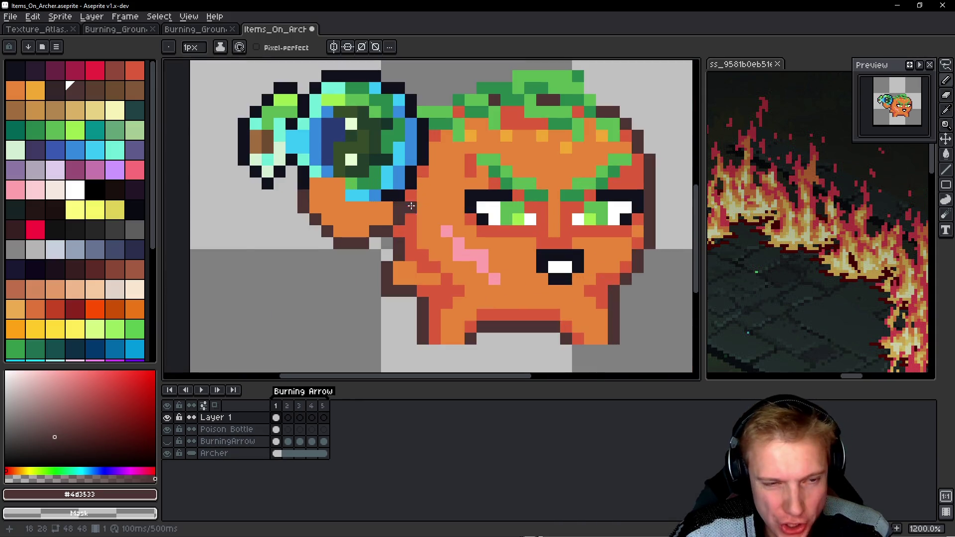
{"action": "left_click", "coordinate": [348, 203], "text": "alt"}
{"action": "left_click", "coordinate": [411, 234], "text": "alt"}
{"action": "scroll", "coordinate": [390, 201], "scroll_direction": "up", "scroll_amount": 1}
{"action": "left_click_drag", "start_coordinate": [383, 209], "coordinate": [354, 209]}
Add individual red shading pixels along the hand, undoing a stray one by the eye.
{"action": "left_click", "coordinate": [325, 184]}
{"action": "left_click", "coordinate": [323, 193]}
{"action": "left_click", "coordinate": [306, 177]}
{"action": "left_click", "coordinate": [338, 209]}
{"action": "left_click", "coordinate": [332, 220]}
{"action": "left_click", "coordinate": [498, 213]}
{"action": "key", "text": "ctrl+z"}
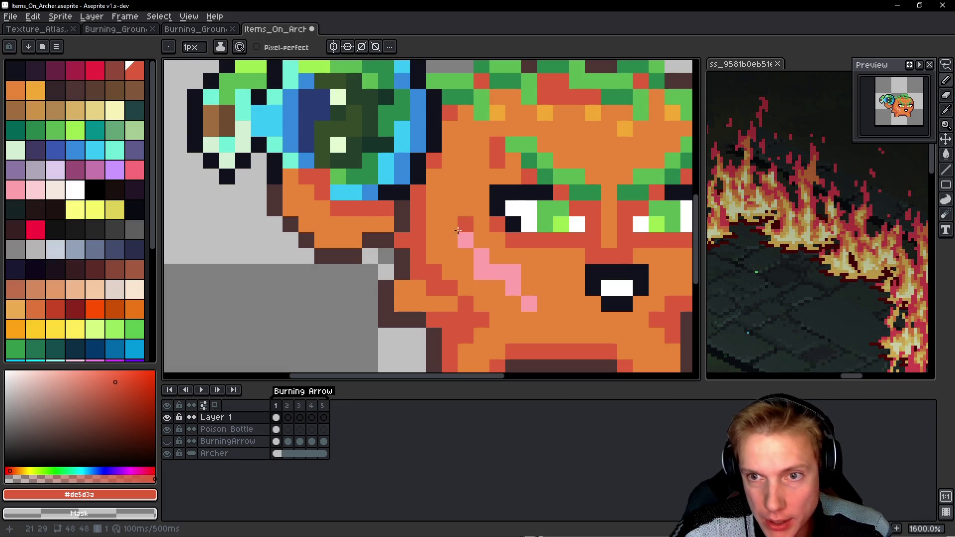
{"action": "scroll", "coordinate": [421, 235], "scroll_direction": "down", "scroll_amount": 4}
{"action": "scroll", "coordinate": [421, 235], "scroll_direction": "up", "scroll_amount": 4}
{"action": "scroll", "coordinate": [421, 235], "scroll_direction": "down", "scroll_amount": 7}
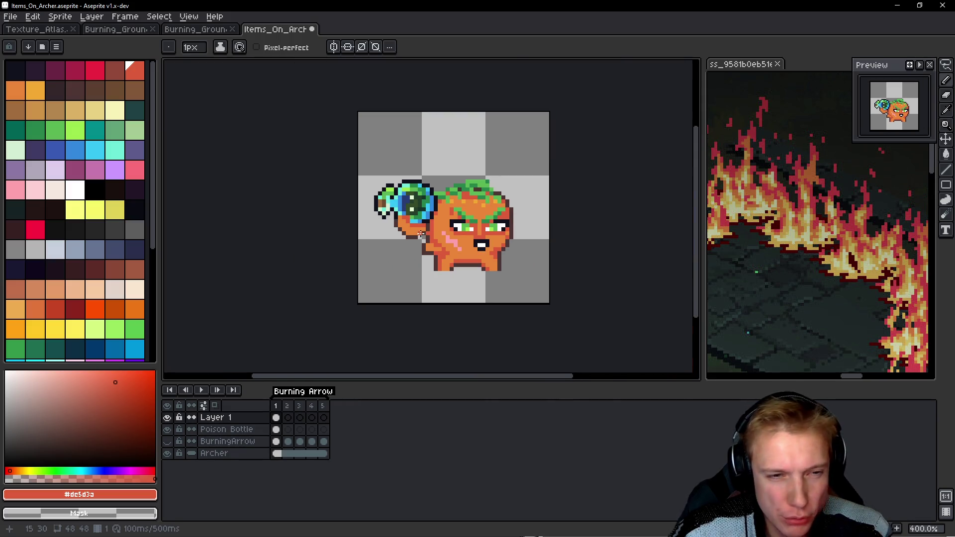
{"action": "scroll", "coordinate": [386, 221], "scroll_direction": "up", "scroll_amount": 2}
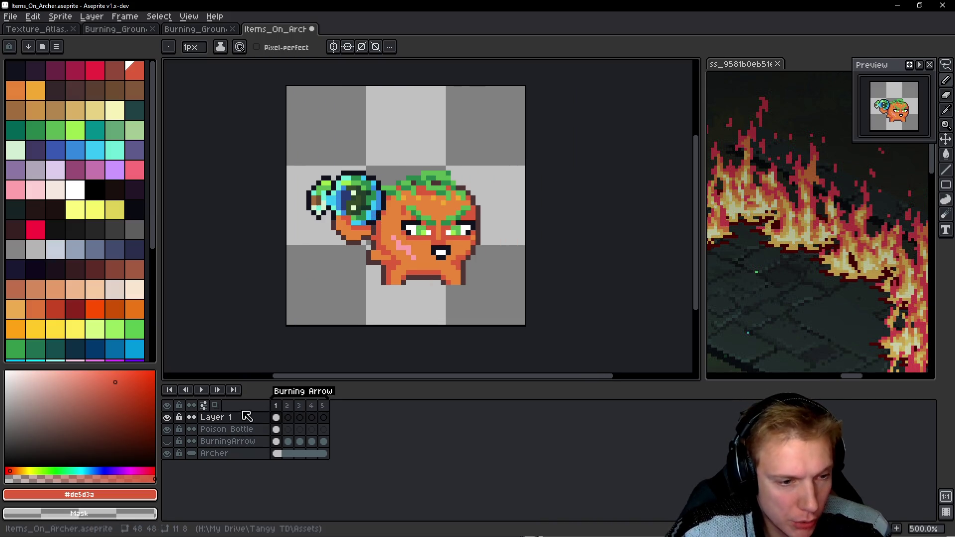
Merge Layer 1 down into Poison Bottle and copy the bottle with its hand.
{"action": "right_click", "coordinate": [244, 418]}
{"action": "left_click", "coordinate": [300, 487]}
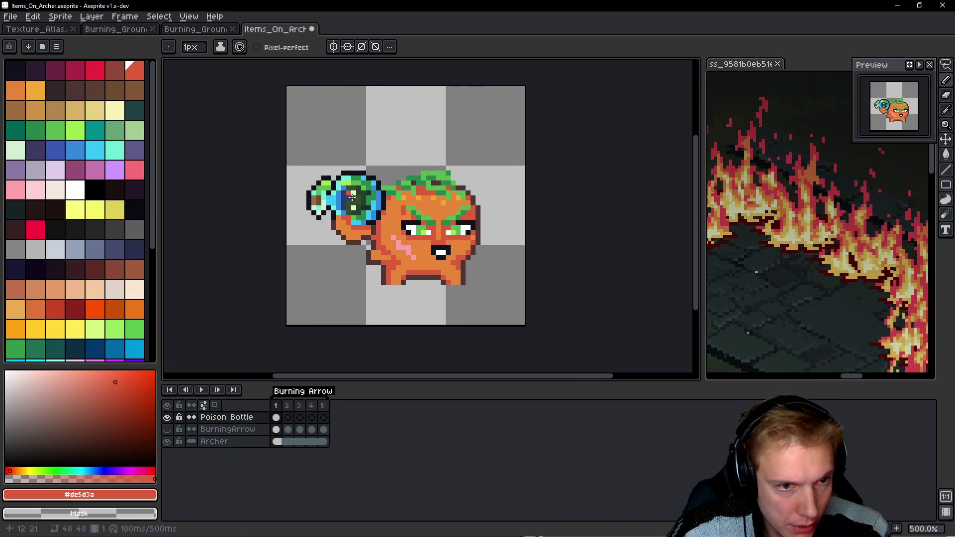
{"action": "key", "text": "q"}
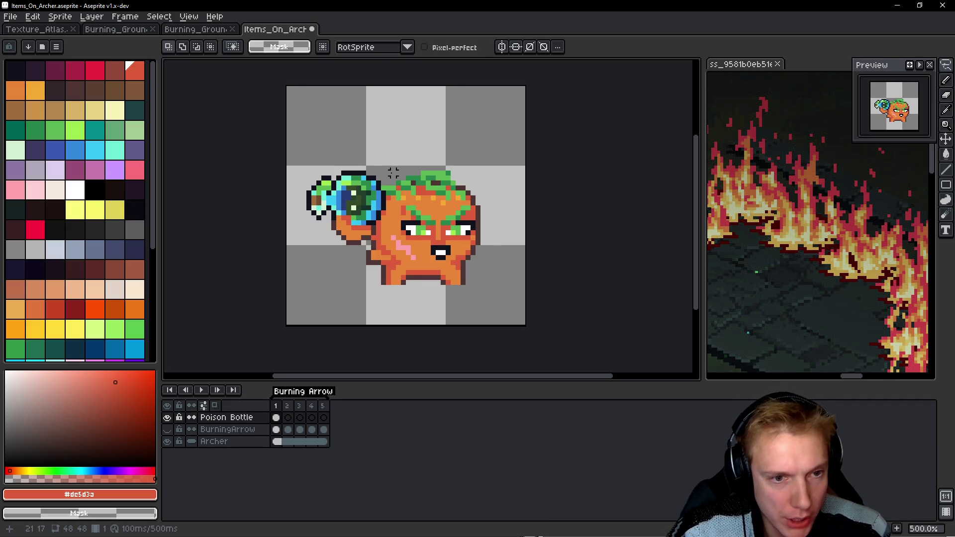
{"action": "mouse_move", "coordinate": [394, 172]}
{"action": "left_mouse_down"}
{"action": "mouse_move", "coordinate": [312, 233]}
{"action": "mouse_move", "coordinate": [398, 172]}
{"action": "left_mouse_up"}
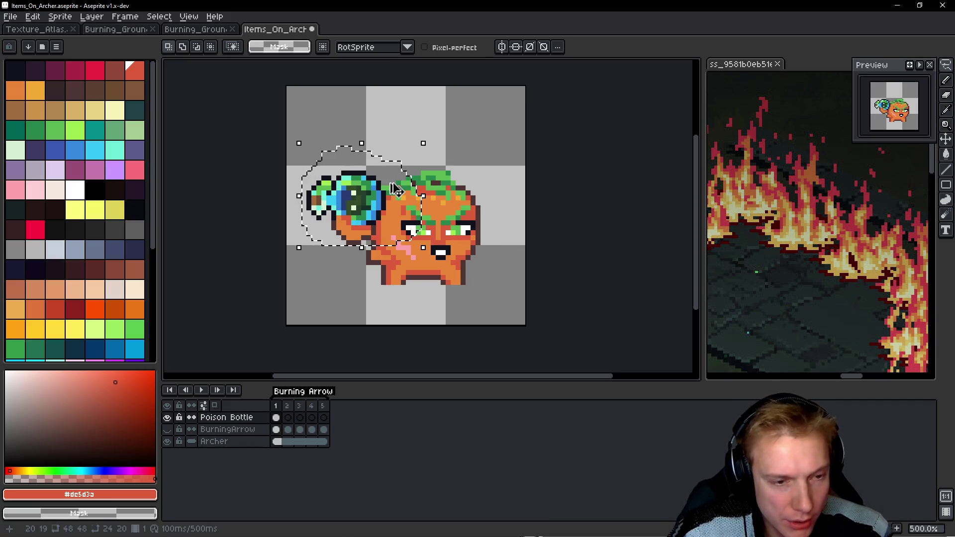
{"action": "key", "text": "space"}
Paste the bottle into frames 2 and 3, shifting it down-left.
{"action": "key", "text": "Right"}
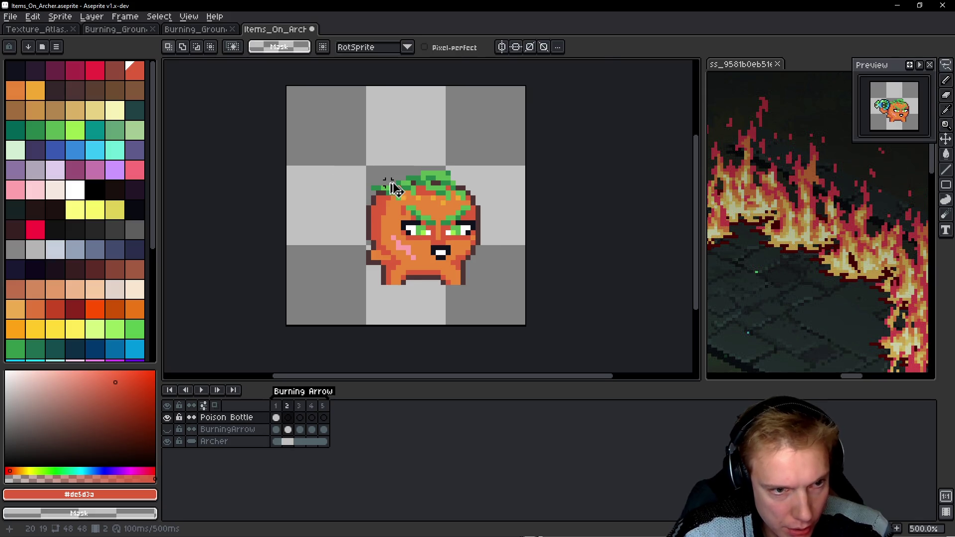
{"action": "key", "text": "ctrl+v"}
{"action": "mouse_move", "coordinate": [363, 202]}
{"action": "left_mouse_down"}
{"action": "mouse_move", "coordinate": [353, 216]}
{"action": "mouse_move", "coordinate": [364, 232]}
{"action": "left_mouse_up"}
{"action": "key", "text": "Right"}
{"action": "key", "text": "ctrl+v"}
{"action": "key", "text": "space"}
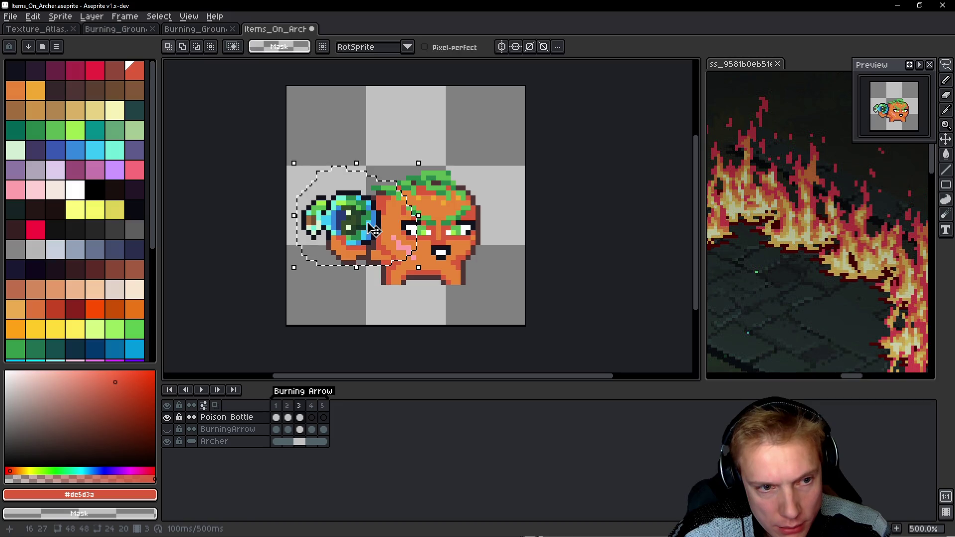
{"action": "key", "text": "space"}
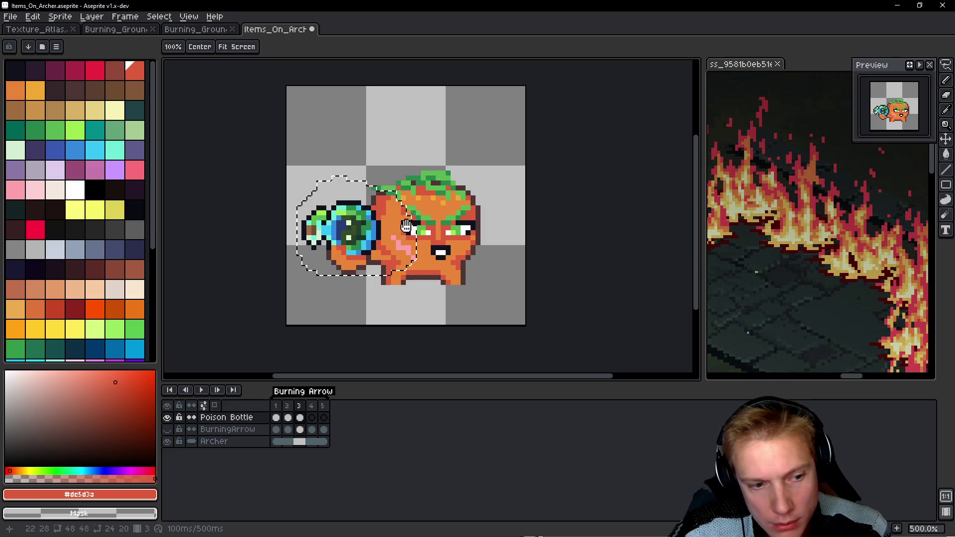
Check frame 4 and pick the dark green leaf colour with the pencil.
{"action": "key", "text": "period"}
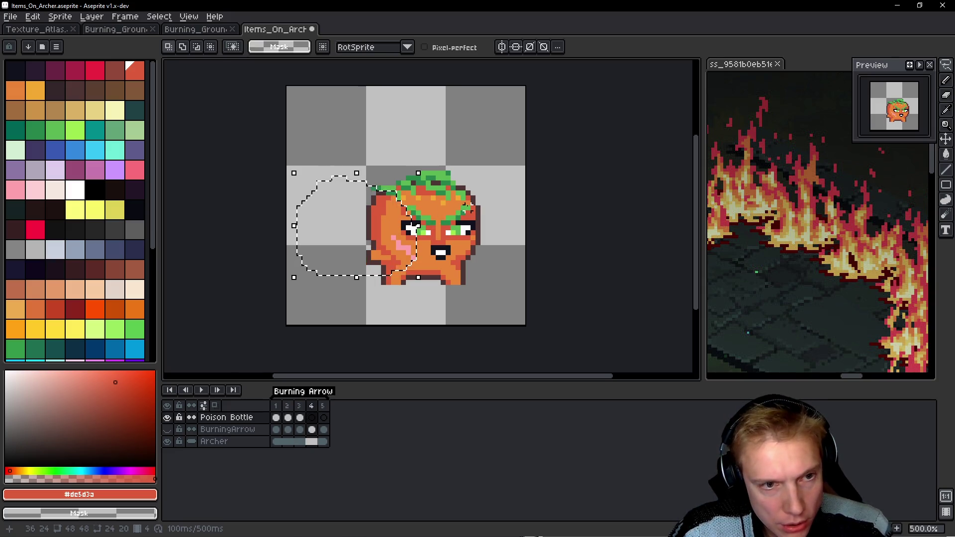
{"action": "key", "text": "comma"}
{"action": "key", "text": "b"}
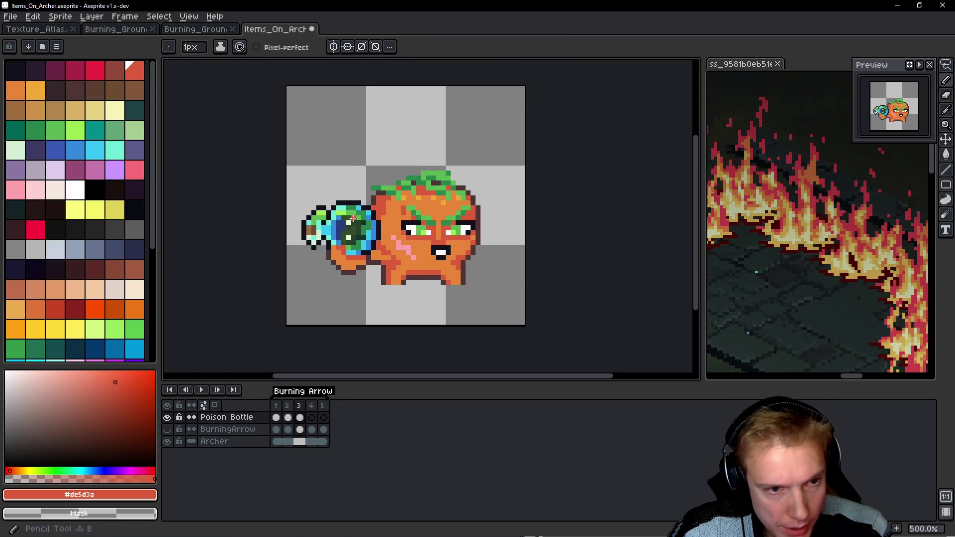
{"action": "left_click", "coordinate": [352, 223], "text": "alt"}
{"action": "key", "text": "period"}
Extend the dark green leaf in frame 4 and fill its light and stray pixels.
{"action": "mouse_move", "coordinate": [466, 153]}
{"action": "left_mouse_down"}
{"action": "mouse_move", "coordinate": [363, 209]}
{"action": "mouse_move", "coordinate": [463, 158]}
{"action": "mouse_move", "coordinate": [499, 165]}
{"action": "left_mouse_up"}
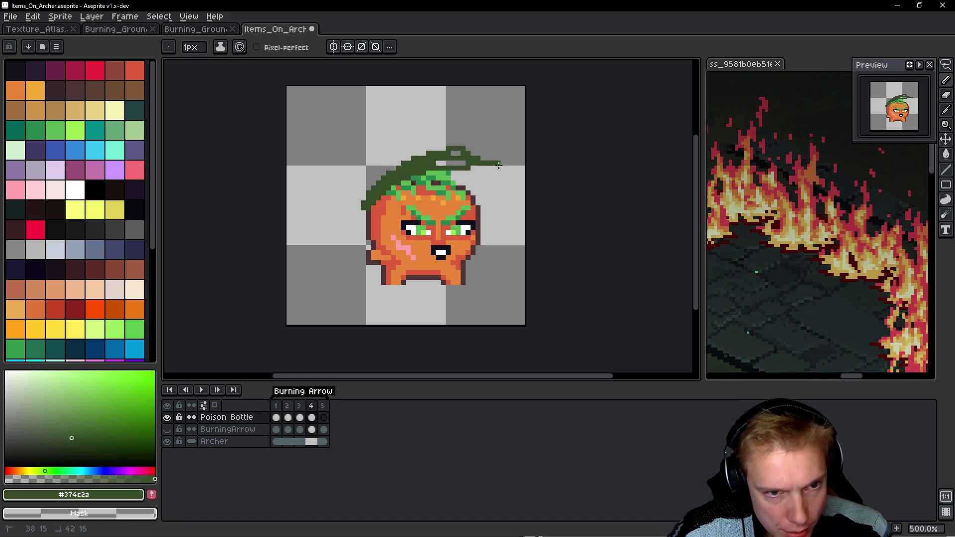
{"action": "mouse_move", "coordinate": [437, 152]}
{"action": "left_mouse_down"}
{"action": "mouse_move", "coordinate": [381, 171]}
{"action": "mouse_move", "coordinate": [472, 139]}
{"action": "mouse_move", "coordinate": [467, 151]}
{"action": "left_mouse_up"}
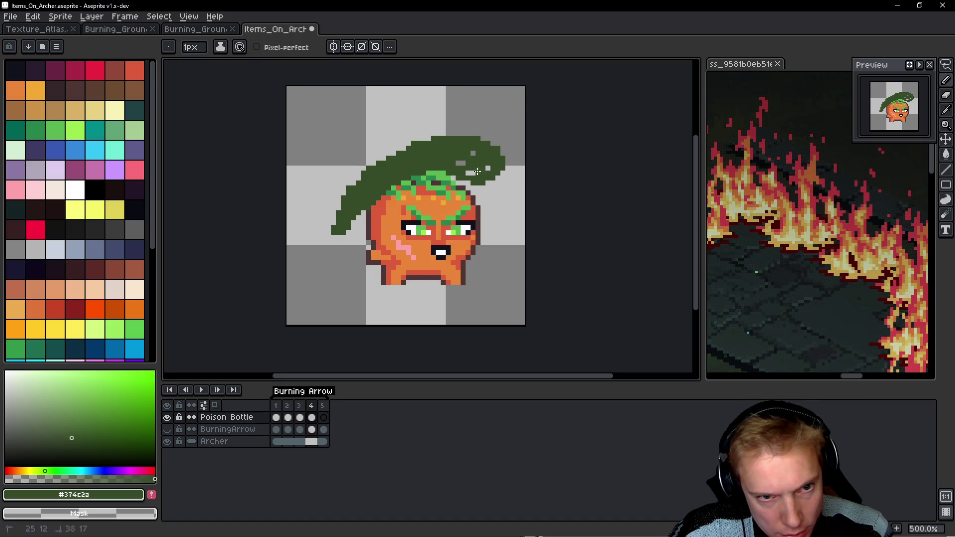
{"action": "left_click", "coordinate": [458, 164]}
{"action": "mouse_move", "coordinate": [467, 188]}
{"action": "left_mouse_down"}
{"action": "mouse_move", "coordinate": [491, 178]}
{"action": "mouse_move", "coordinate": [504, 148]}
{"action": "left_mouse_up"}
{"action": "left_click", "coordinate": [488, 158]}
{"action": "left_click_drag", "start_coordinate": [470, 180], "coordinate": [504, 172]}
{"action": "left_click", "coordinate": [493, 148]}
{"action": "left_click", "coordinate": [495, 168], "text": "shift"}
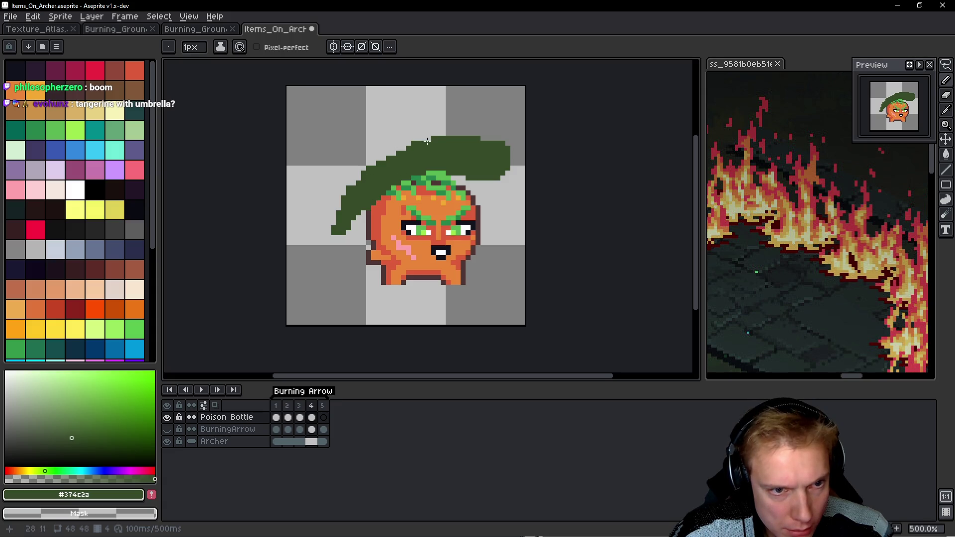
Cut jagged strands into the leaf's lower-left edge and extend its upper-left outline.
{"action": "left_click_drag", "start_coordinate": [432, 174], "coordinate": [327, 249]}
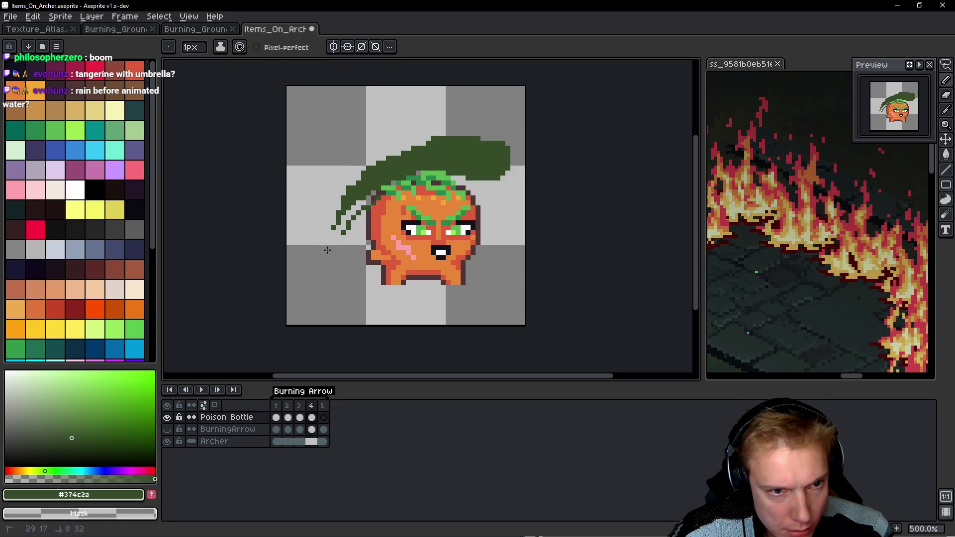
{"action": "left_click_drag", "start_coordinate": [376, 194], "coordinate": [334, 234]}
{"action": "left_click_drag", "start_coordinate": [430, 138], "coordinate": [393, 154]}
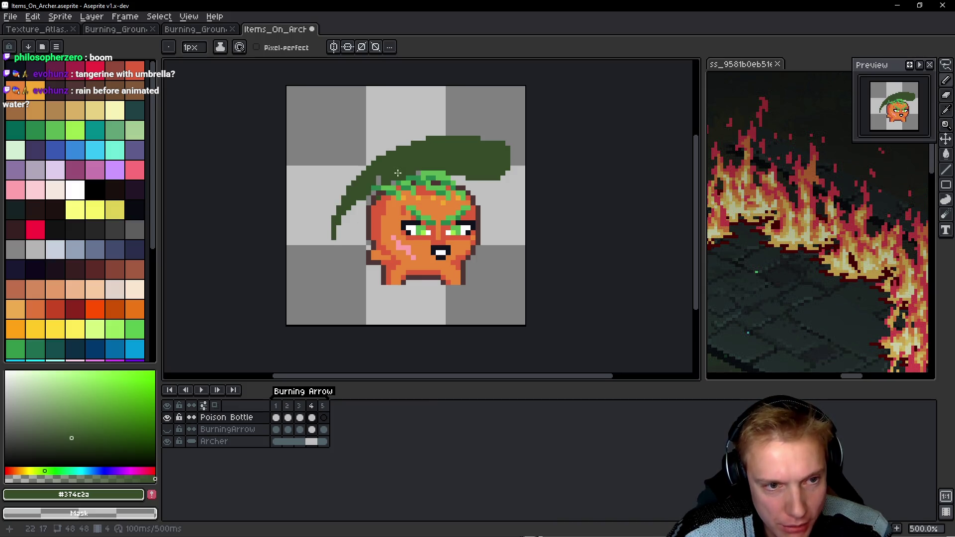
{"action": "key", "text": "Left"}
{"action": "key", "text": "Left"}
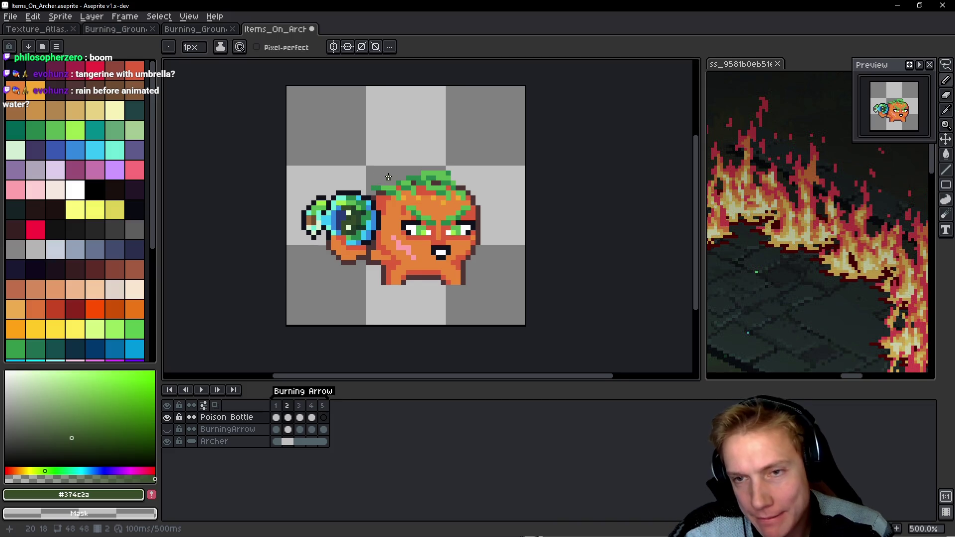
Preview the throw animation and rotate the frame 4 leaf to a more upright angle.
{"action": "key", "text": "Return"}
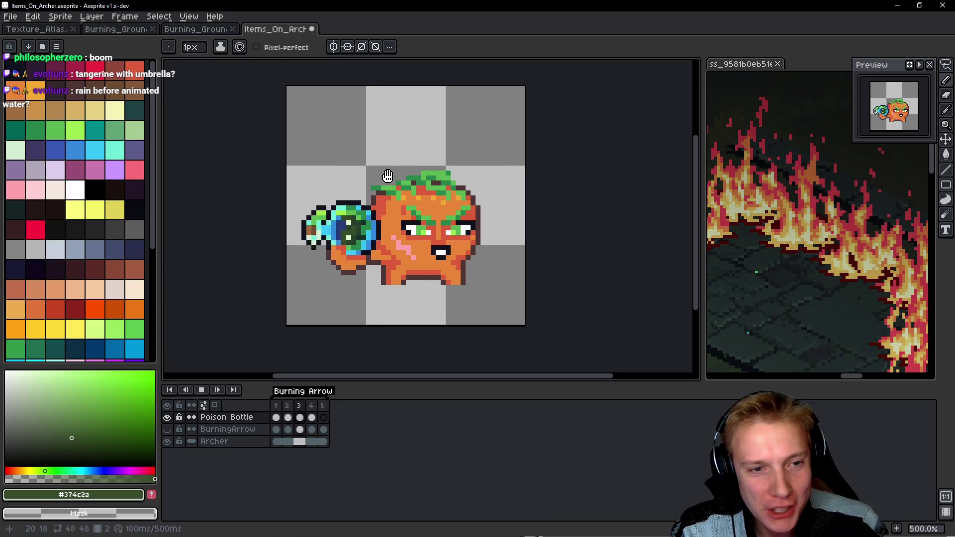
{"action": "key", "text": "Return"}
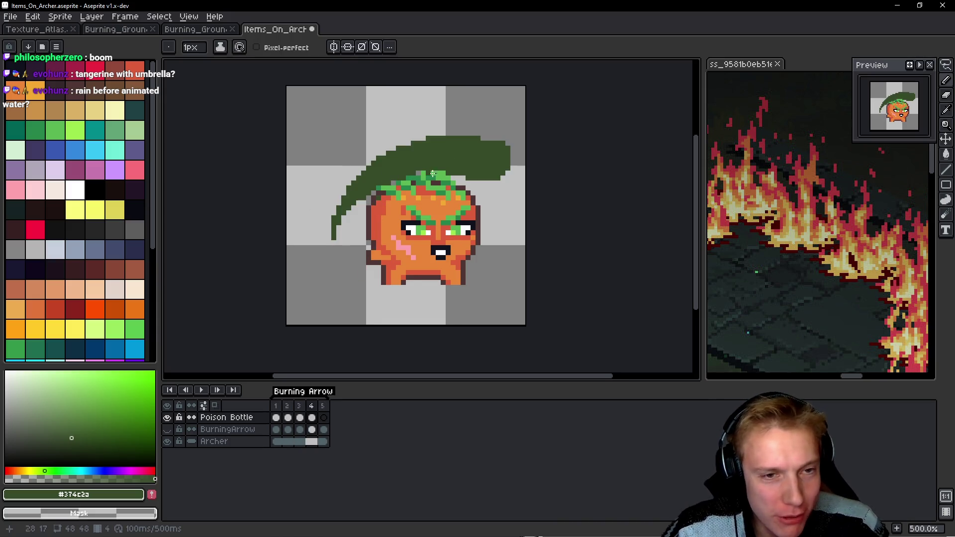
{"action": "key", "text": "q"}
{"action": "mouse_move", "coordinate": [517, 97]}
{"action": "left_mouse_down"}
{"action": "mouse_move", "coordinate": [283, 162]}
{"action": "mouse_move", "coordinate": [542, 96]}
{"action": "mouse_move", "coordinate": [462, 75]}
{"action": "mouse_move", "coordinate": [396, 166]}
{"action": "mouse_move", "coordinate": [411, 154]}
{"action": "left_mouse_up"}
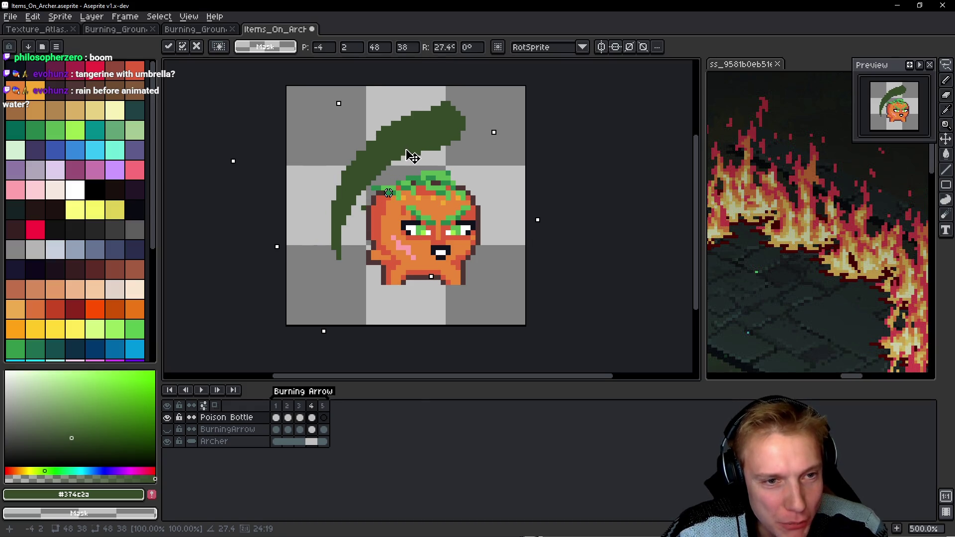
{"action": "key", "text": "ctrl+d"}
{"action": "key", "text": "Return"}
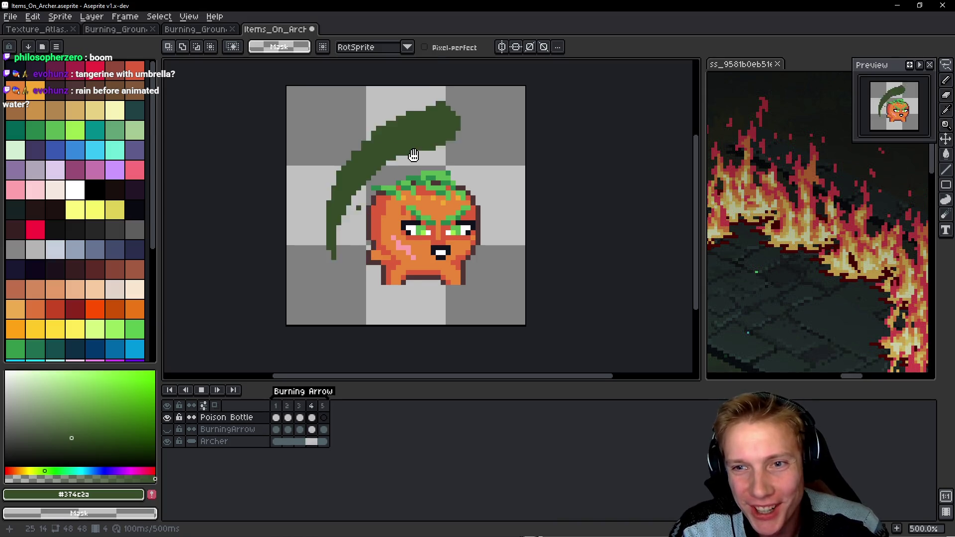
{"action": "key", "text": "Return"}
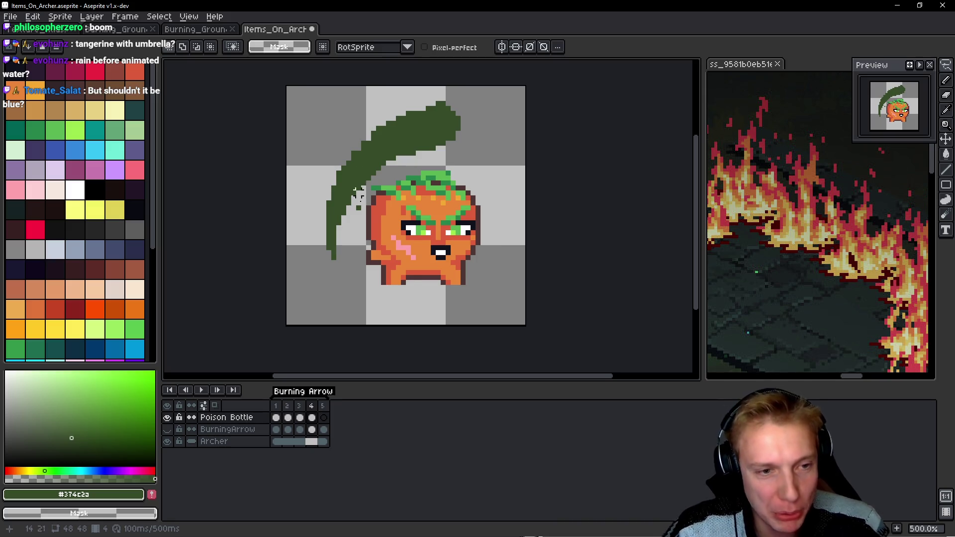
Touch up the leaf's top and upper-left edges with the pencil.
{"action": "key", "text": "b"}
{"action": "scroll", "coordinate": [420, 135], "scroll_direction": "up", "scroll_amount": 1}
{"action": "left_click_drag", "start_coordinate": [438, 97], "coordinate": [423, 103]}
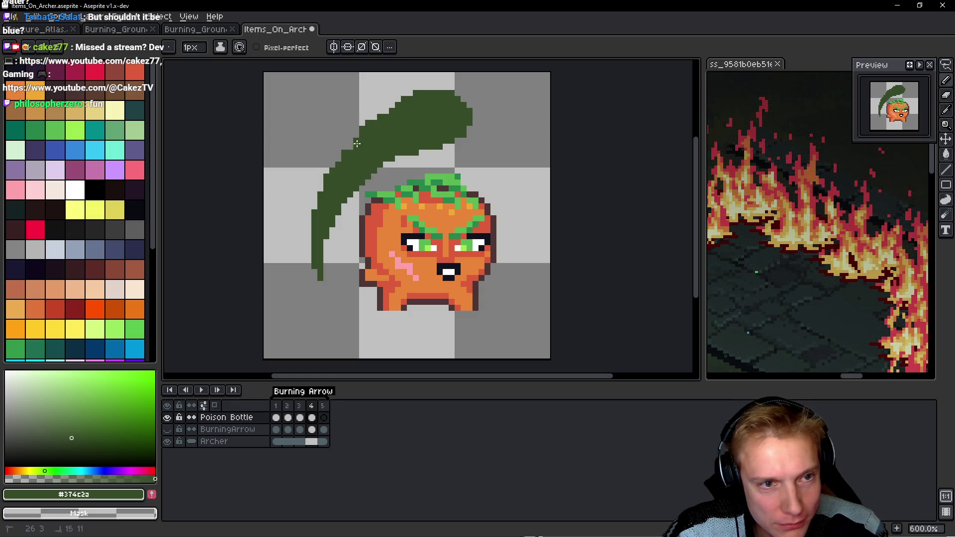
{"action": "left_click_drag", "start_coordinate": [407, 93], "coordinate": [391, 102]}
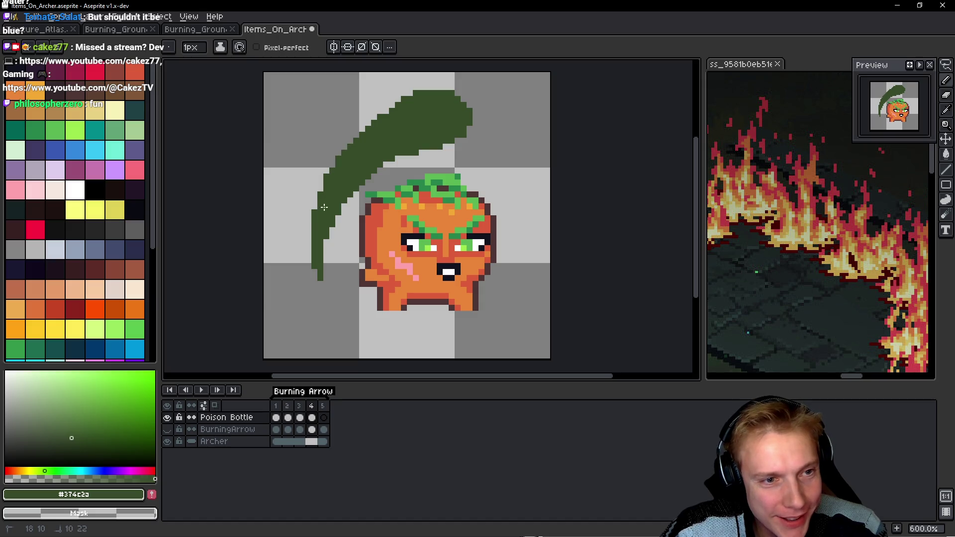
{"action": "scroll", "coordinate": [433, 149], "scroll_direction": "down", "scroll_amount": 3}
{"action": "scroll", "coordinate": [457, 126], "scroll_direction": "up", "scroll_amount": 3}
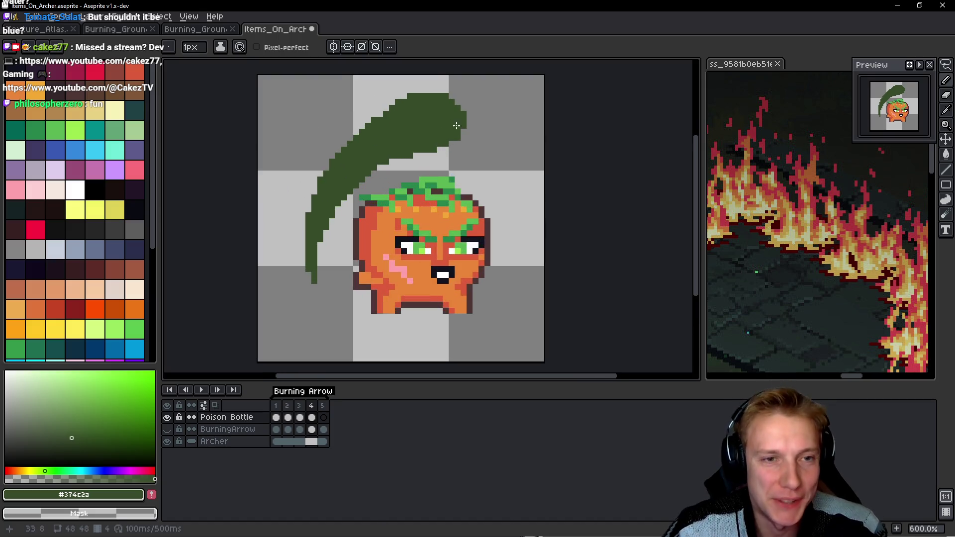
{"action": "scroll", "coordinate": [457, 126], "scroll_direction": "up", "scroll_amount": 1}
{"action": "mouse_move", "coordinate": [440, 86]}
{"action": "left_mouse_down"}
{"action": "mouse_move", "coordinate": [423, 87]}
{"action": "mouse_move", "coordinate": [463, 100]}
{"action": "left_mouse_up"}
{"action": "left_click", "coordinate": [415, 88]}
{"action": "scroll", "coordinate": [527, 118], "scroll_direction": "down", "scroll_amount": 4}
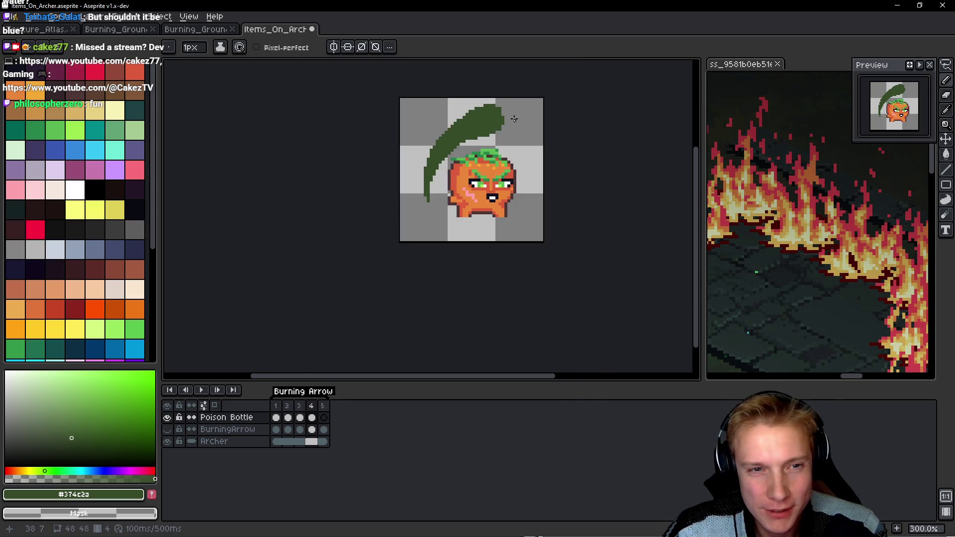
Copy the leaf into frame 5 above the tomato and adjust it with a freehand selection.
{"action": "key", "text": "m"}
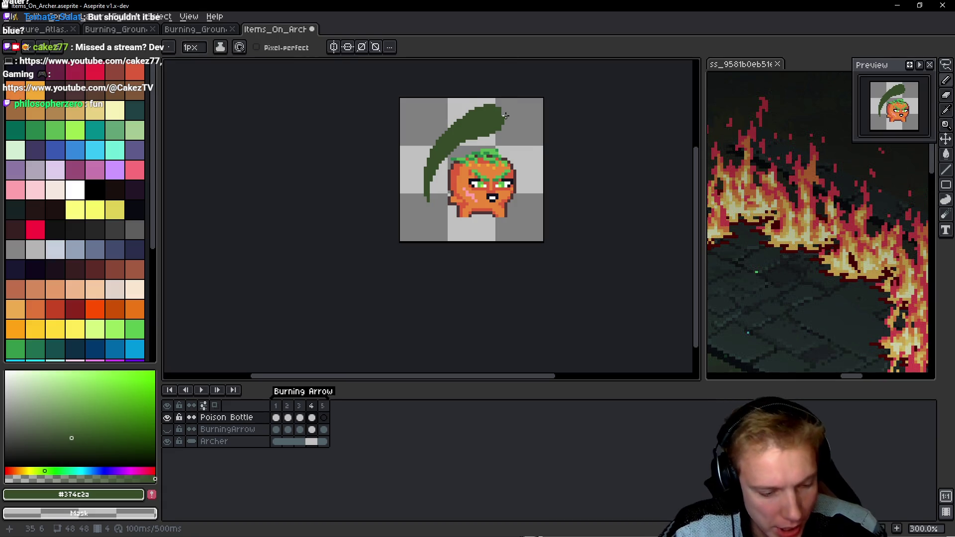
{"action": "left_click_drag", "start_coordinate": [422, 205], "coordinate": [507, 102]}
{"action": "key", "text": "ctrl+c"}
{"action": "key", "text": "period"}
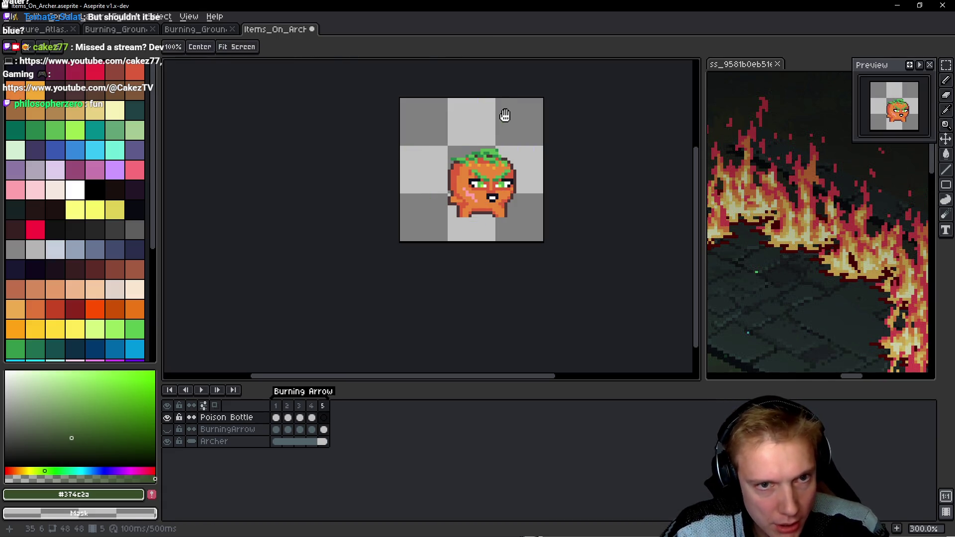
{"action": "key", "text": "ctrl+v"}
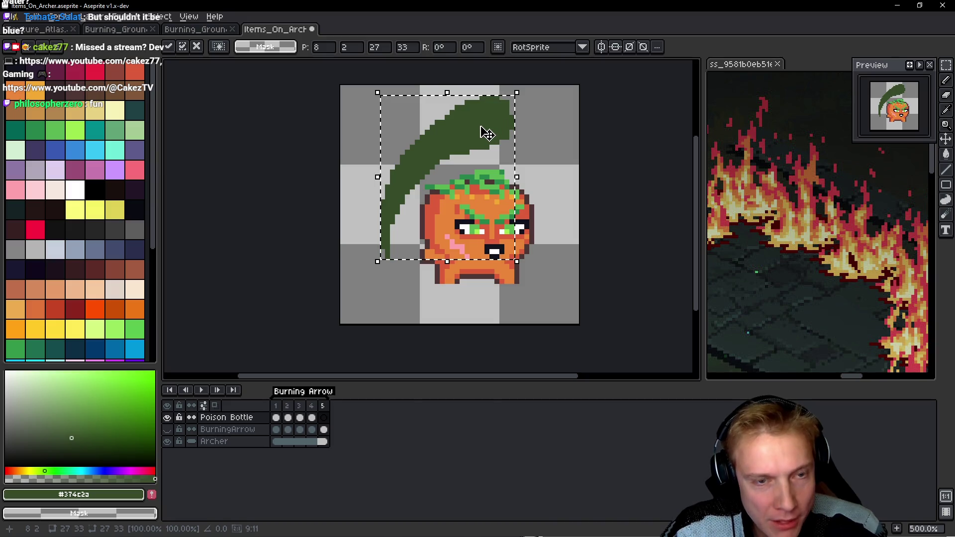
{"action": "scroll", "coordinate": [488, 122], "scroll_direction": "up", "scroll_amount": 1}
{"action": "key", "text": "ctrl+d"}
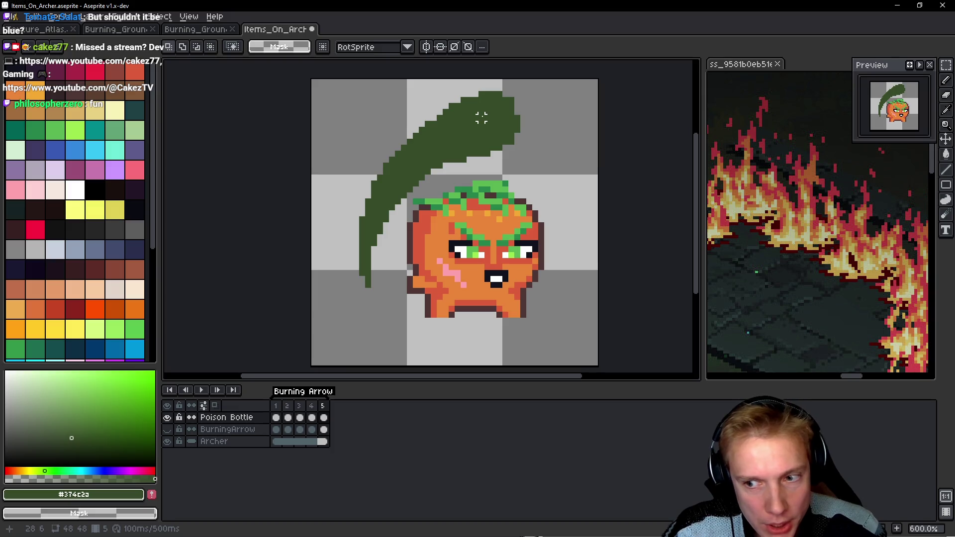
{"action": "key", "text": "q"}
{"action": "mouse_move", "coordinate": [518, 94]}
{"action": "left_mouse_down"}
{"action": "mouse_move", "coordinate": [333, 180]}
{"action": "mouse_move", "coordinate": [500, 287]}
{"action": "mouse_move", "coordinate": [518, 87]}
{"action": "left_mouse_up"}
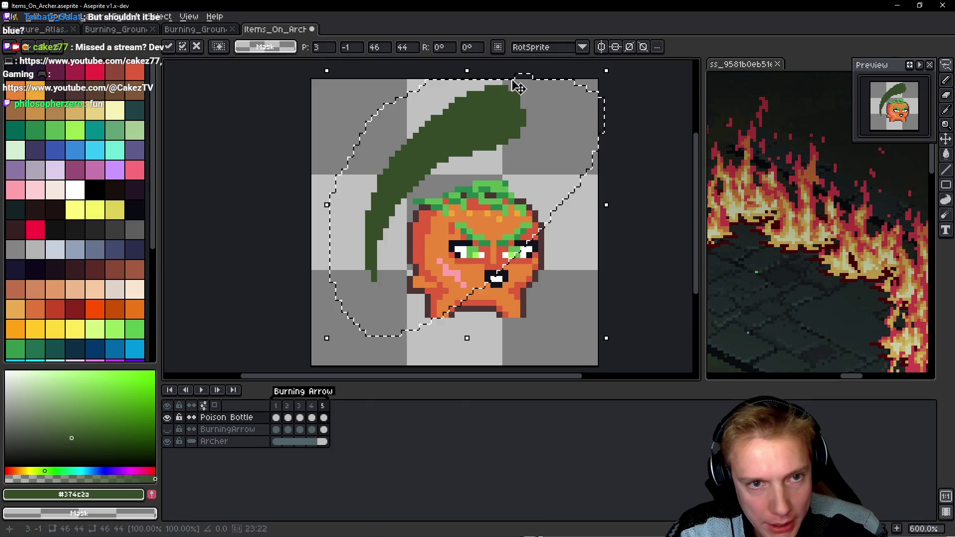
{"action": "key", "text": "ctrl+d"}
{"action": "key", "text": "b"}
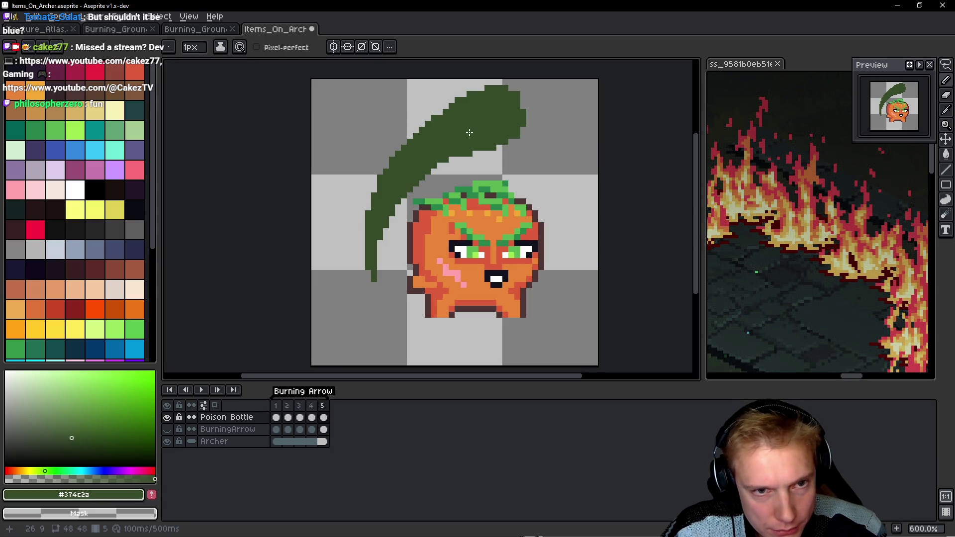
Erase the leaf's lower stem and left edge in frame 5, then carve a split line through it.
{"action": "mouse_move", "coordinate": [374, 265]}
{"action": "left_mouse_down"}
{"action": "mouse_move", "coordinate": [365, 224]}
{"action": "mouse_move", "coordinate": [376, 230]}
{"action": "mouse_move", "coordinate": [423, 151]}
{"action": "mouse_move", "coordinate": [406, 170]}
{"action": "left_mouse_up"}
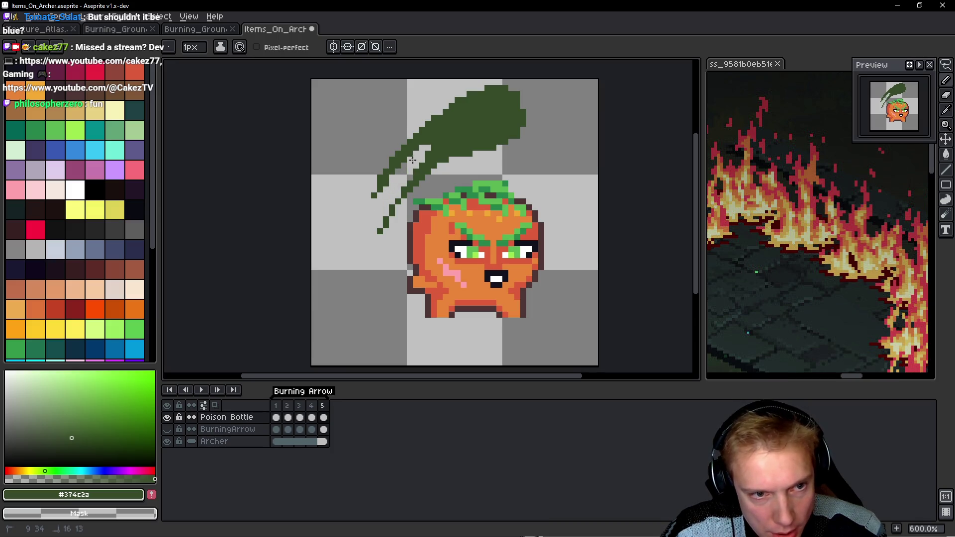
{"action": "left_click_drag", "start_coordinate": [402, 142], "coordinate": [423, 144]}
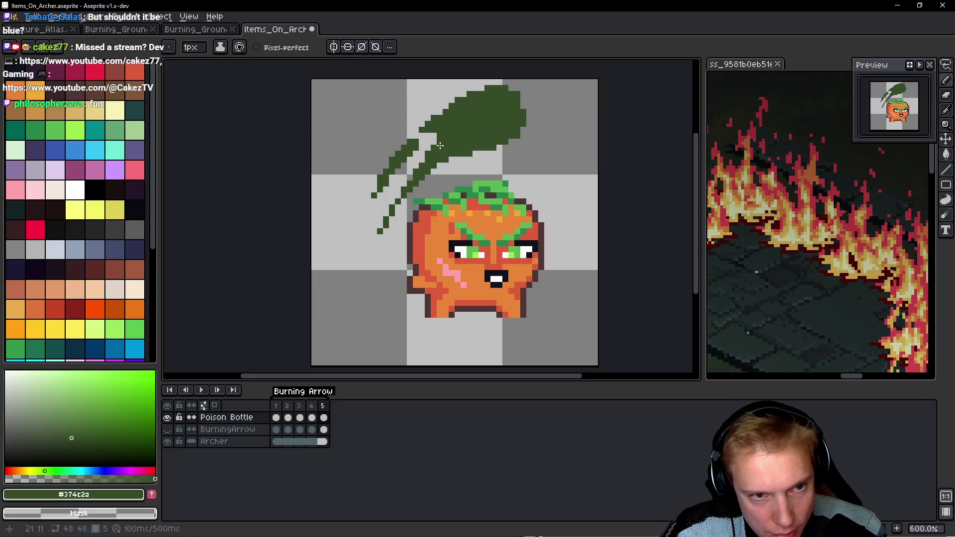
{"action": "mouse_move", "coordinate": [420, 160]}
{"action": "left_mouse_down"}
{"action": "mouse_move", "coordinate": [475, 130]}
{"action": "mouse_move", "coordinate": [458, 133]}
{"action": "left_mouse_up"}
{"action": "left_click", "coordinate": [428, 128]}
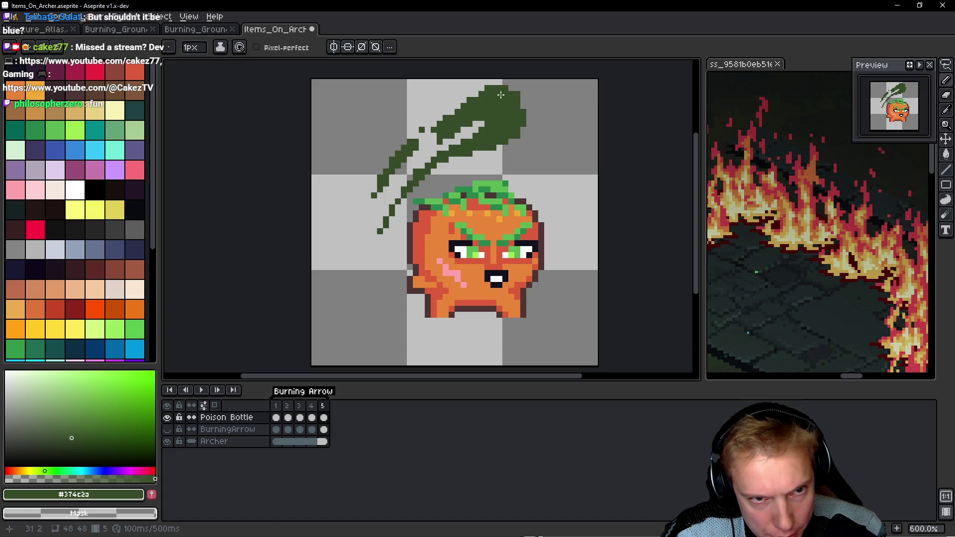
{"action": "left_click_drag", "start_coordinate": [483, 94], "coordinate": [443, 112]}
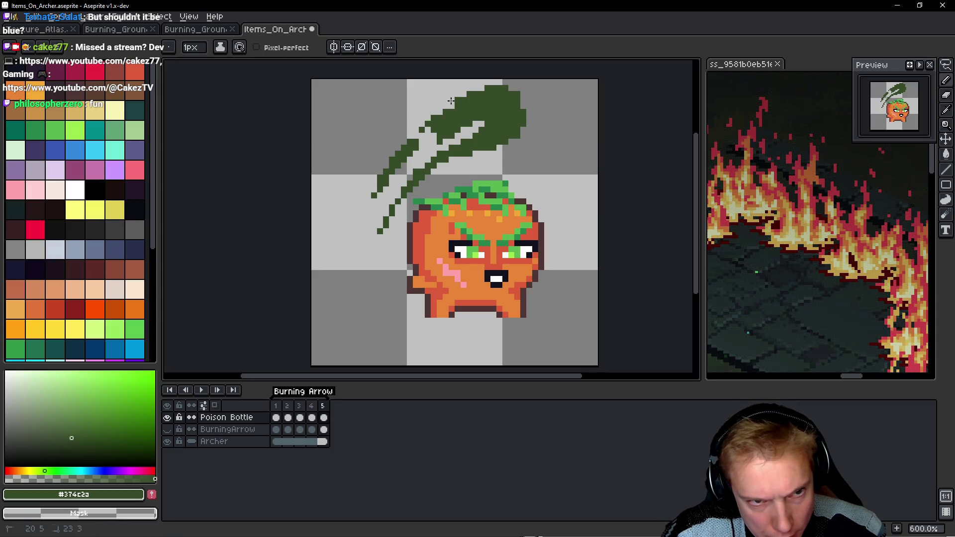
Open gaps to split the leaf into strands, checking against frame 4 and removing a stray dark pixel.
{"action": "key", "text": "Left"}
{"action": "key", "text": "Right"}
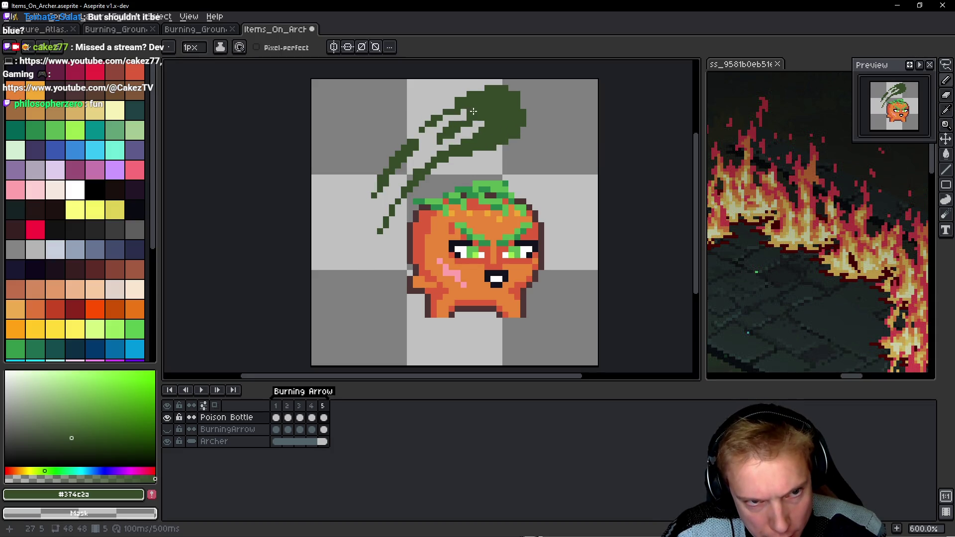
{"action": "mouse_move", "coordinate": [470, 129]}
{"action": "left_mouse_down"}
{"action": "mouse_move", "coordinate": [483, 119]}
{"action": "mouse_move", "coordinate": [453, 160]}
{"action": "left_mouse_up"}
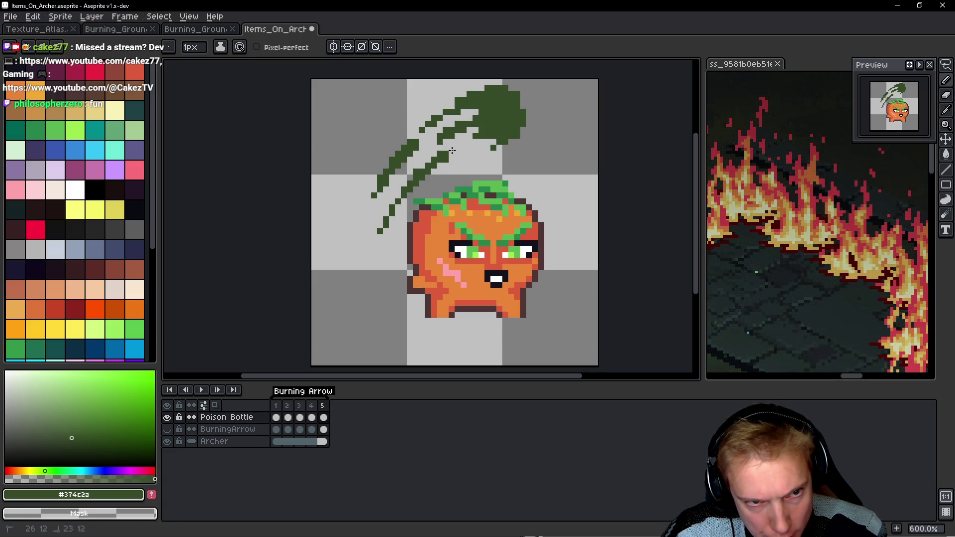
{"action": "key", "text": "Left"}
{"action": "key", "text": "Right"}
{"action": "left_click", "coordinate": [492, 148]}
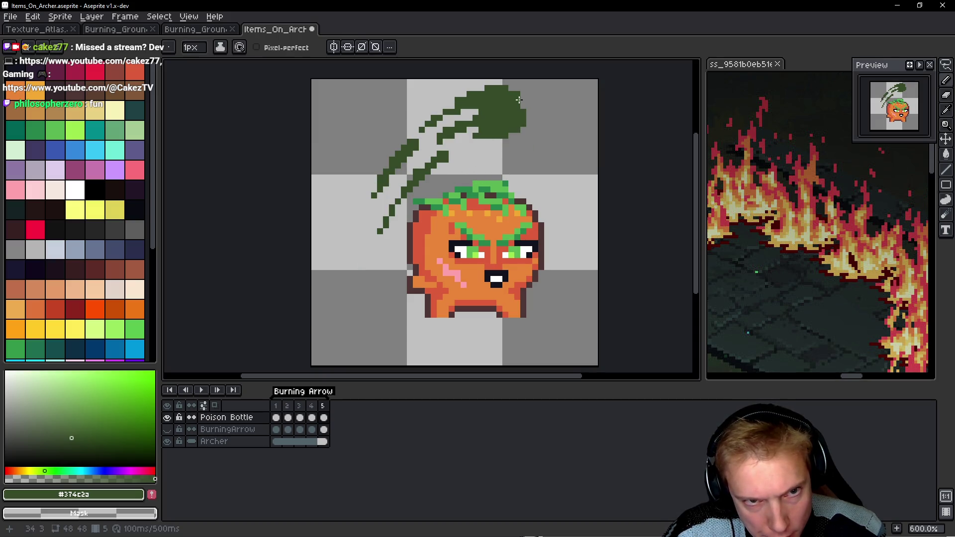
{"action": "left_click_drag", "start_coordinate": [464, 118], "coordinate": [484, 109]}
{"action": "scroll", "coordinate": [473, 149], "scroll_direction": "up", "scroll_amount": 1}
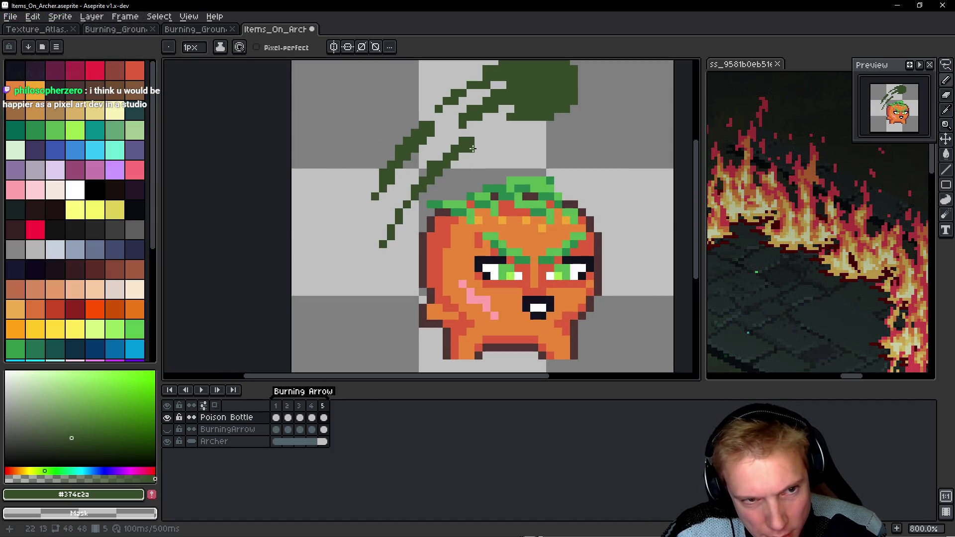
{"action": "left_click_drag", "start_coordinate": [474, 141], "coordinate": [431, 181]}
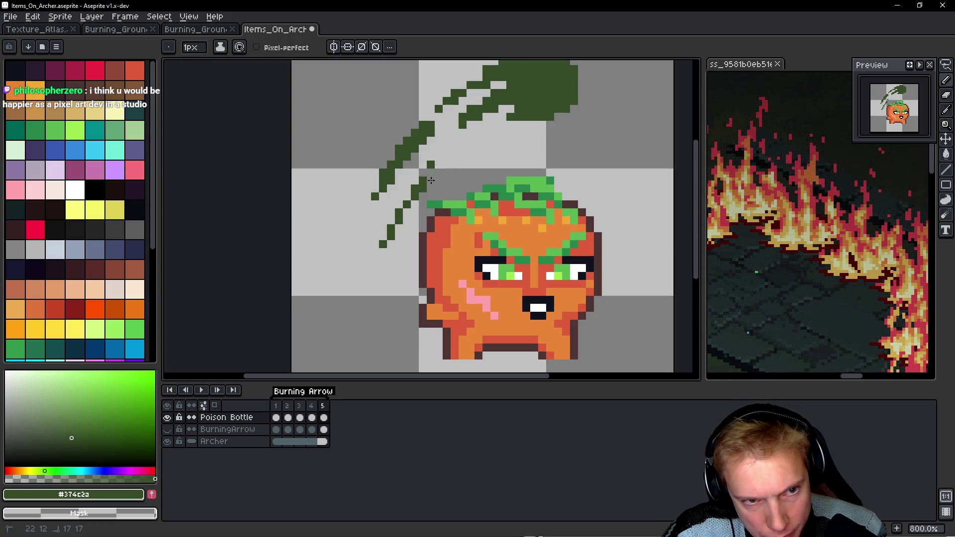
Compare the last leaf edit with undo/redo and preview the throw animation.
{"action": "key", "text": "ctrl+z"}
{"action": "key", "text": "ctrl+y"}
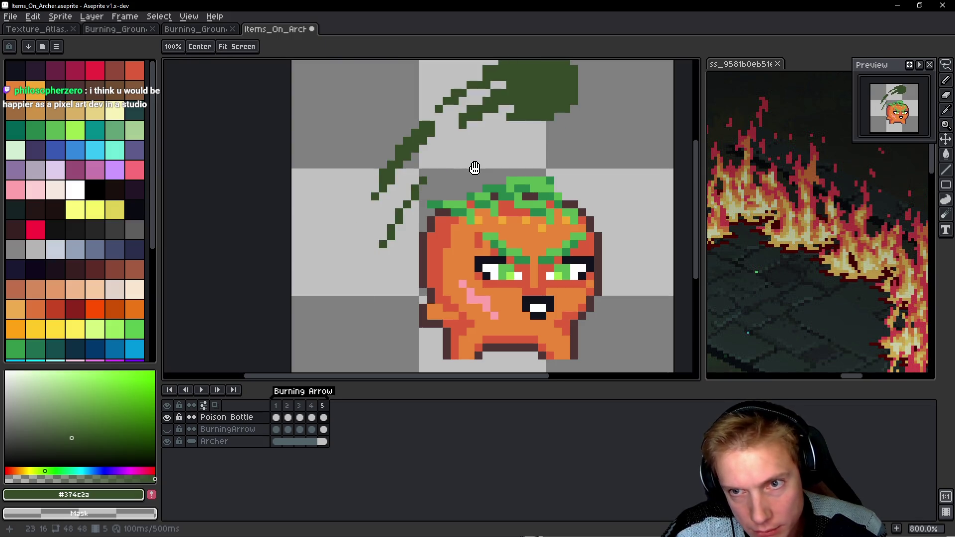
{"action": "key", "text": "Return"}
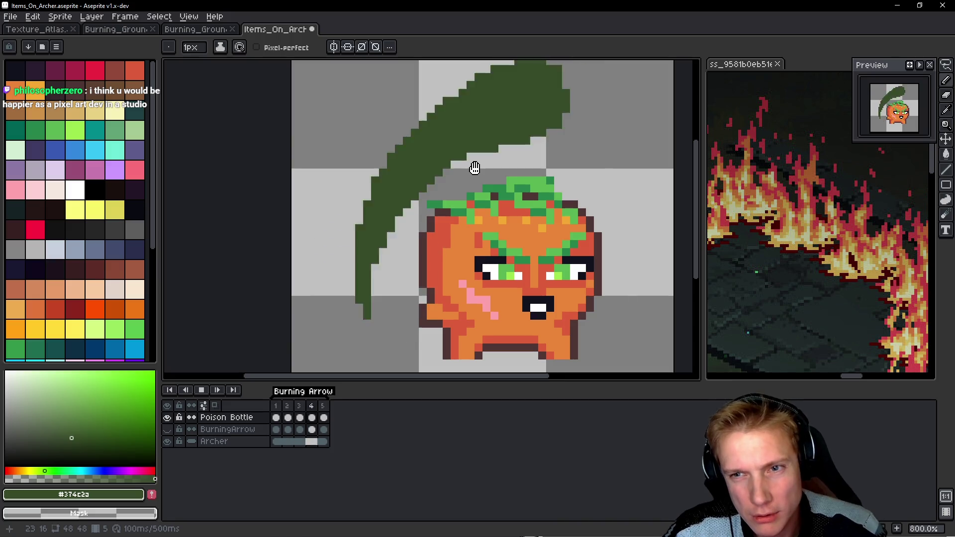
{"action": "key", "text": "Return"}
At 1600% zoom, erase stray pixels along the leaf streaks' edges, including the lower-right edge.
{"action": "left_click_drag", "start_coordinate": [476, 140], "coordinate": [404, 202]}
{"action": "scroll", "coordinate": [449, 173], "scroll_direction": "down", "scroll_amount": 2}
{"action": "scroll", "coordinate": [493, 185], "scroll_direction": "up", "scroll_amount": 5}
{"action": "mouse_move", "coordinate": [495, 155]}
{"action": "left_mouse_down"}
{"action": "mouse_move", "coordinate": [532, 141]}
{"action": "mouse_move", "coordinate": [499, 187]}
{"action": "left_mouse_up"}
{"action": "left_click", "coordinate": [516, 150]}
{"action": "mouse_move", "coordinate": [577, 182]}
{"action": "left_mouse_down"}
{"action": "mouse_move", "coordinate": [544, 186]}
{"action": "mouse_move", "coordinate": [628, 155]}
{"action": "left_mouse_up"}
{"action": "left_click", "coordinate": [532, 186]}
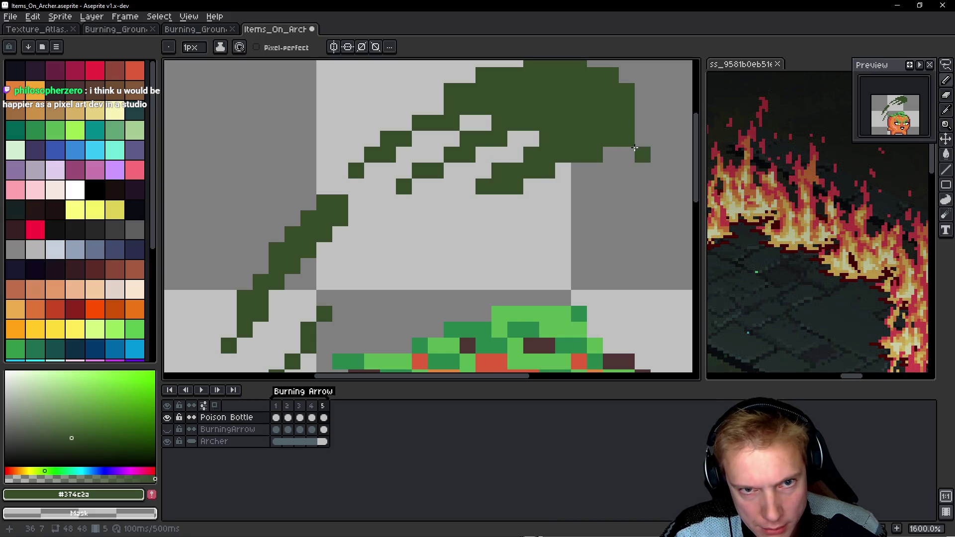
Clean up the leaf's trailing stem stroke in frame 5, removing its thick upper part.
{"action": "left_click_drag", "start_coordinate": [548, 170], "coordinate": [499, 186]}
{"action": "scroll", "coordinate": [553, 192], "scroll_direction": "down", "scroll_amount": 6}
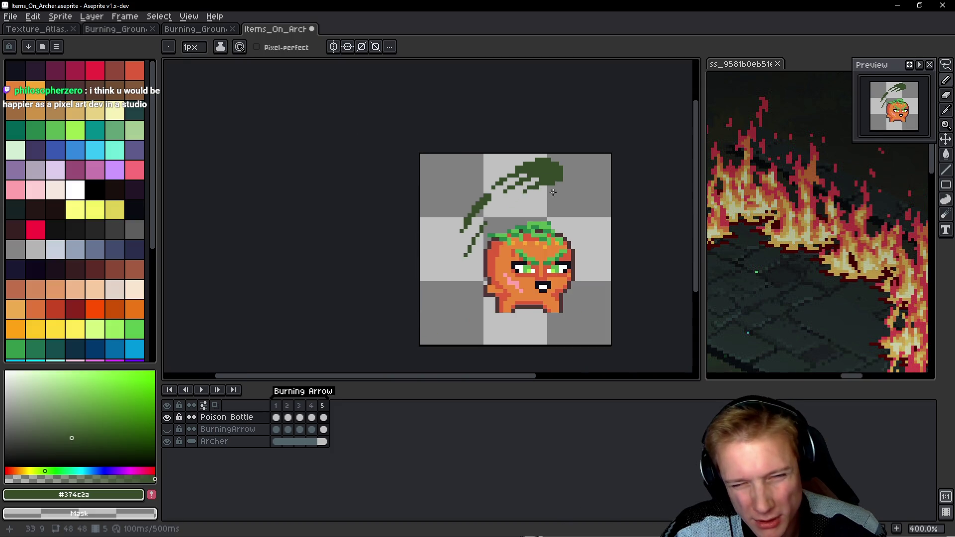
{"action": "scroll", "coordinate": [518, 209], "scroll_direction": "up", "scroll_amount": 3}
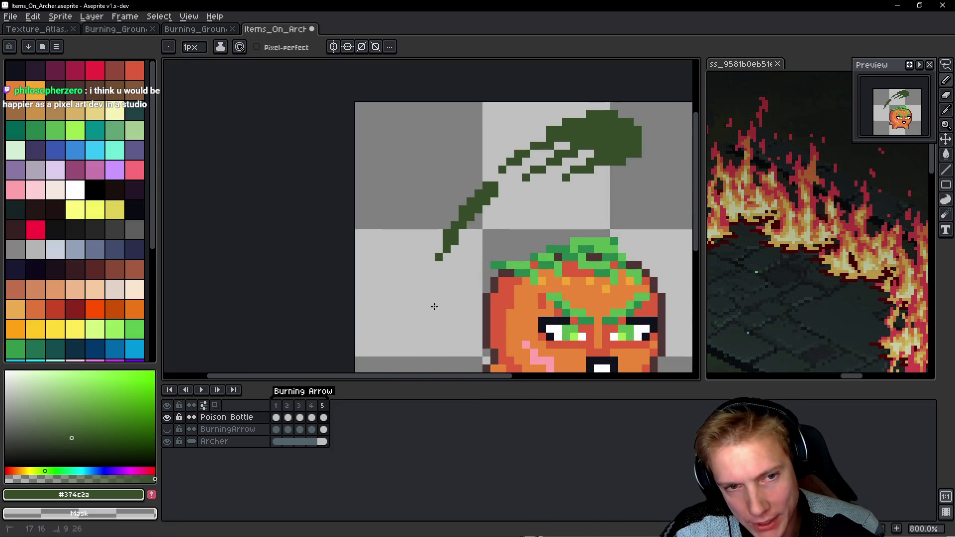
{"action": "key", "text": "ctrl+z"}
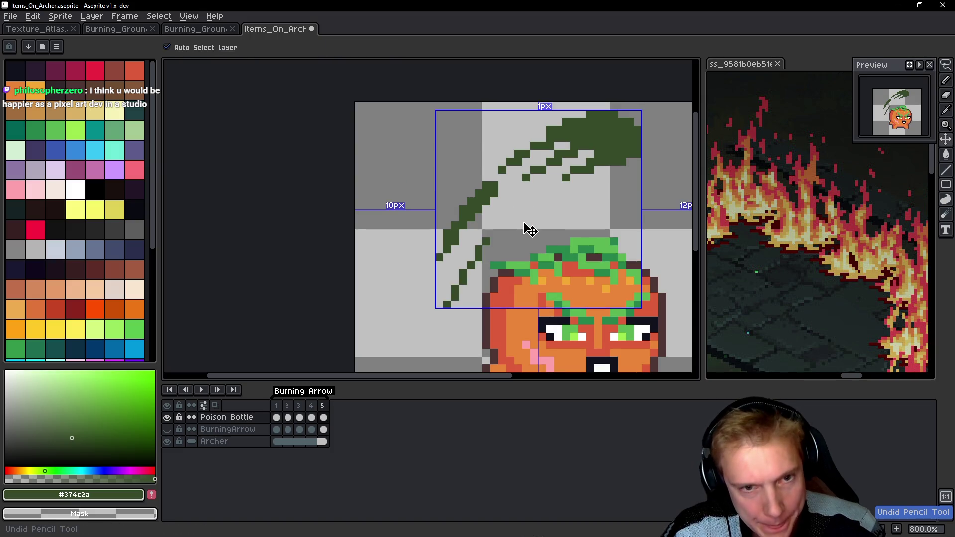
{"action": "mouse_move", "coordinate": [489, 190]}
{"action": "left_mouse_down"}
{"action": "mouse_move", "coordinate": [507, 179]}
{"action": "mouse_move", "coordinate": [513, 211]}
{"action": "mouse_move", "coordinate": [503, 227]}
{"action": "mouse_move", "coordinate": [541, 183]}
{"action": "left_mouse_up"}
{"action": "key", "text": "ctrl+z"}
{"action": "key", "text": "ctrl+z"}
{"action": "key", "text": "ctrl+z"}
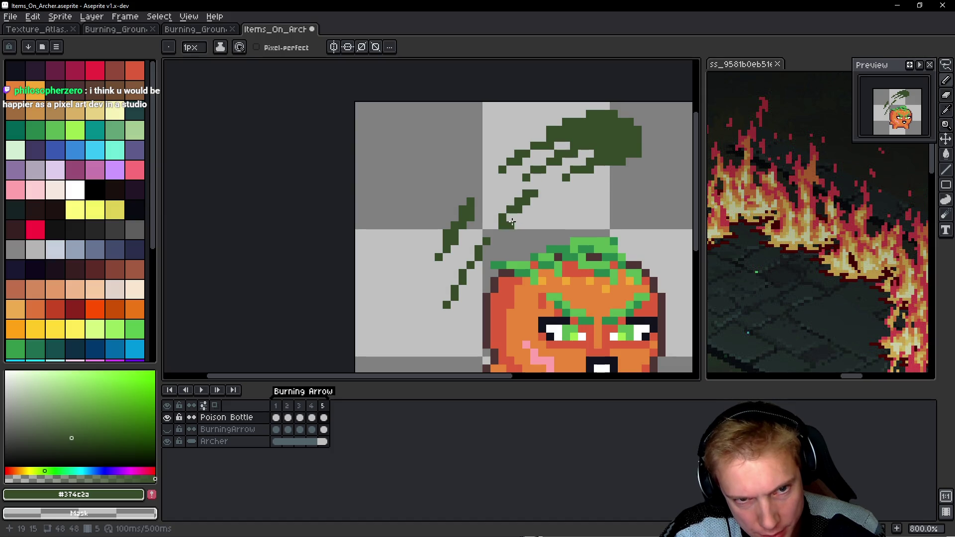
{"action": "key", "text": "ctrl+z"}
{"action": "key", "text": "ctrl+z"}
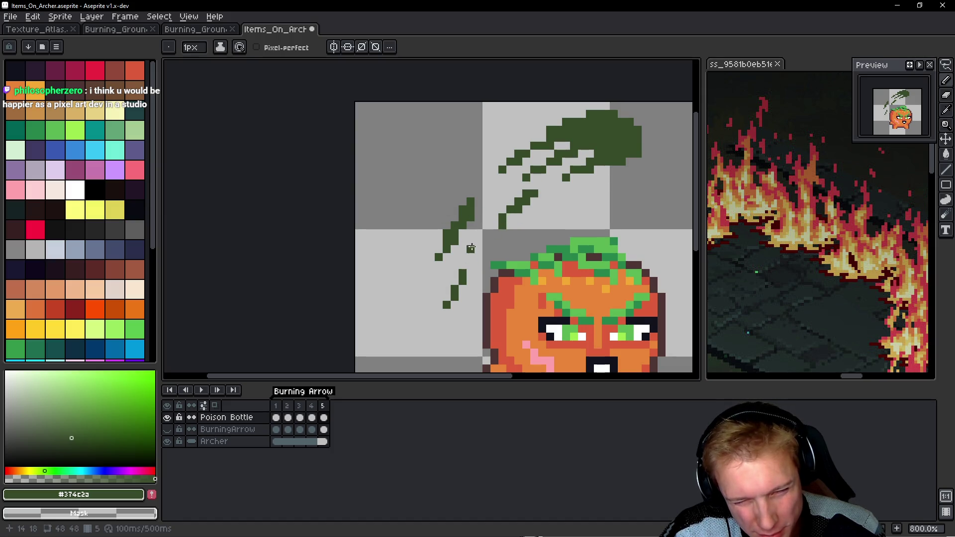
{"action": "scroll", "coordinate": [471, 209], "scroll_direction": "down", "scroll_amount": 2}
Add a sixth frame to the throw with Alt+N and preview the animation.
{"action": "key", "text": "Return"}
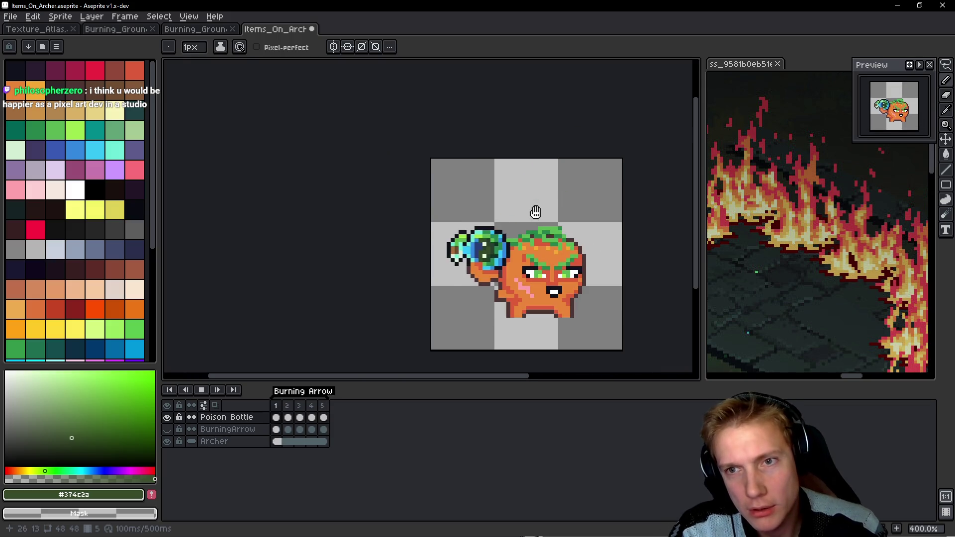
{"action": "key", "text": "Return"}
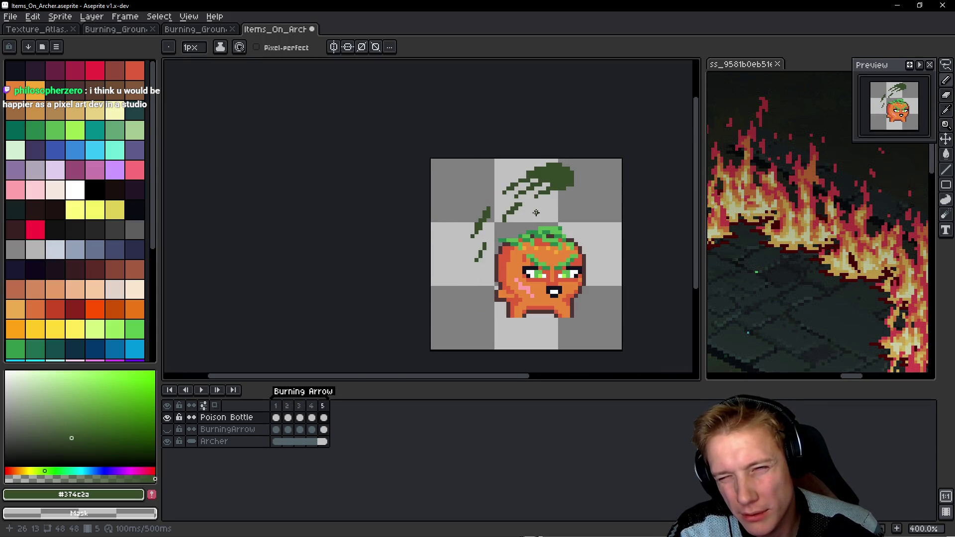
{"action": "key", "text": "i"}
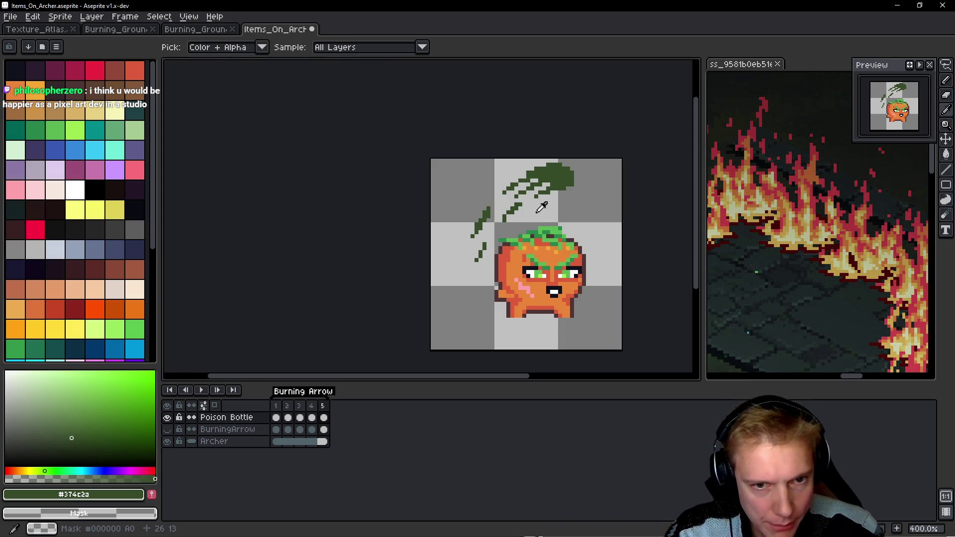
{"action": "key", "text": "alt+n"}
{"action": "key", "text": "space"}
{"action": "key", "text": "Return"}
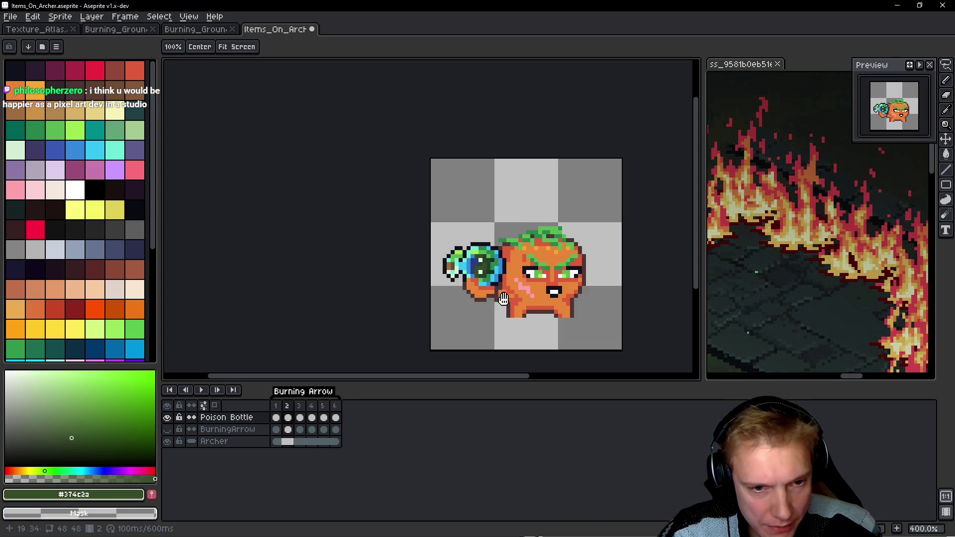
Lasso-select the hand holding the bottle in frame 1.
{"action": "scroll", "coordinate": [494, 312], "scroll_direction": "up", "scroll_amount": 3}
{"action": "key", "text": "q"}
{"action": "left_click_drag", "start_coordinate": [515, 227], "coordinate": [517, 227]}
{"action": "mouse_move", "coordinate": [456, 212]}
{"action": "left_mouse_down"}
{"action": "mouse_move", "coordinate": [466, 258]}
{"action": "mouse_move", "coordinate": [527, 239]}
{"action": "left_mouse_up"}
{"action": "key", "text": "Return"}
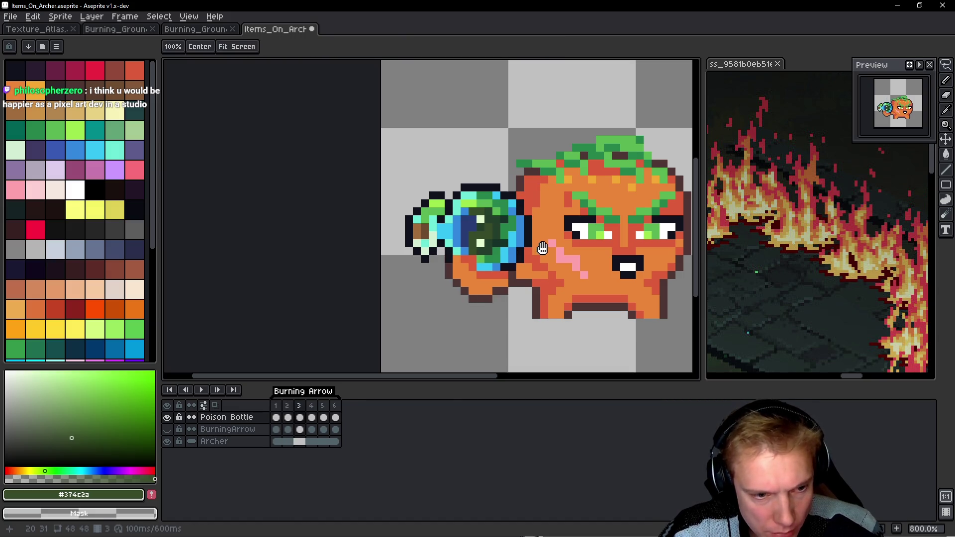
{"action": "scroll", "coordinate": [542, 248], "scroll_direction": "down", "scroll_amount": 1}
{"action": "left_click_drag", "start_coordinate": [614, 94], "coordinate": [471, 263]}
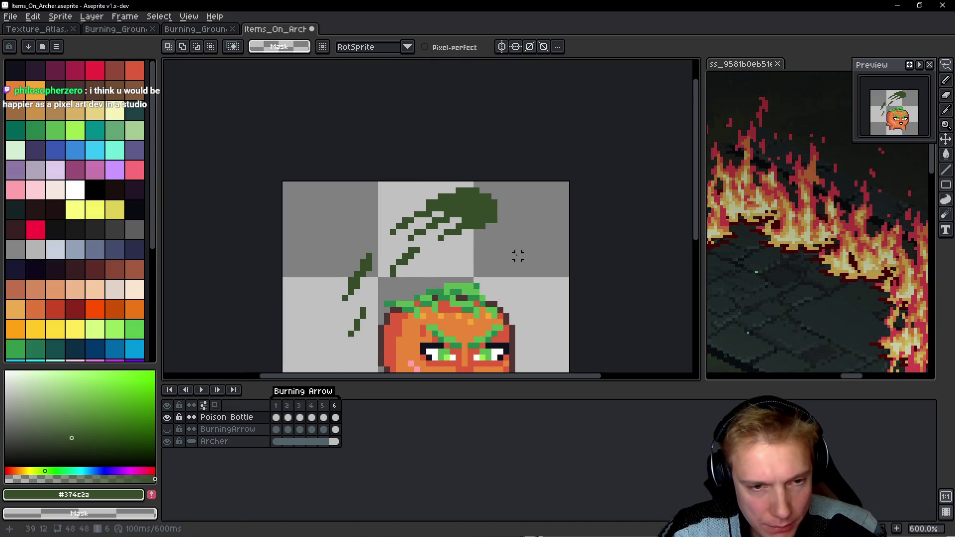
{"action": "key", "text": "ctrl+v"}
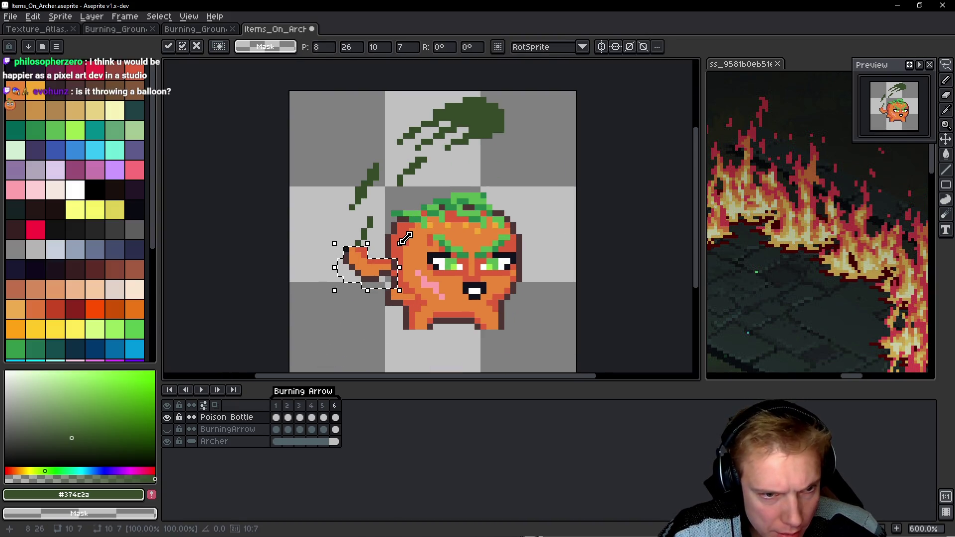
{"action": "left_click_drag", "start_coordinate": [405, 239], "coordinate": [398, 301]}
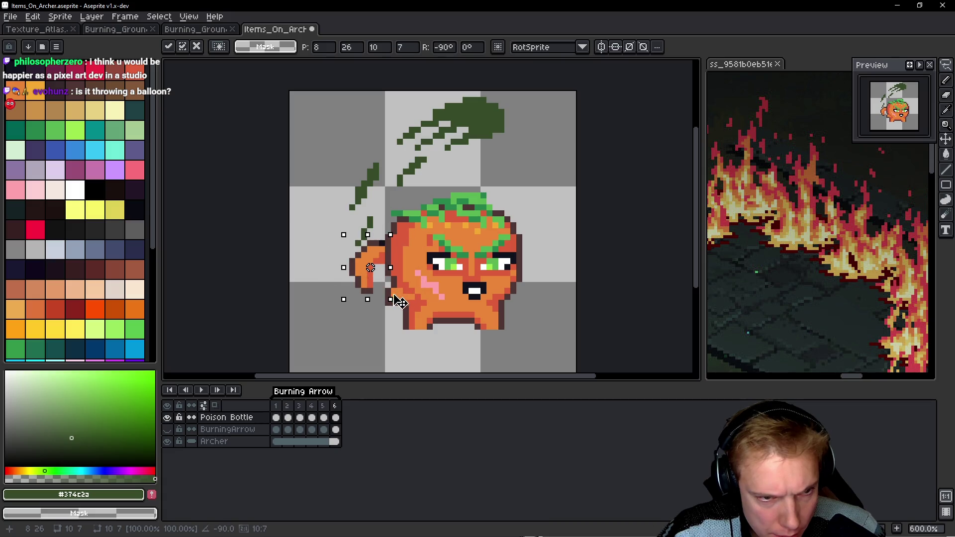
{"action": "mouse_move", "coordinate": [375, 266]}
{"action": "left_mouse_down"}
{"action": "mouse_move", "coordinate": [494, 141]}
{"action": "mouse_move", "coordinate": [485, 141]}
{"action": "mouse_move", "coordinate": [510, 144]}
{"action": "mouse_move", "coordinate": [534, 166]}
{"action": "left_mouse_up"}
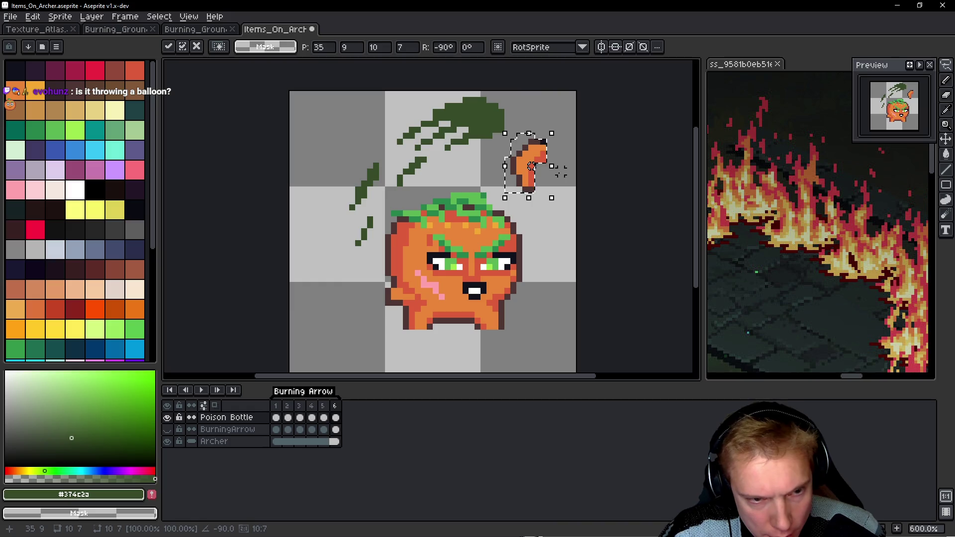
{"action": "key", "text": "Escape"}
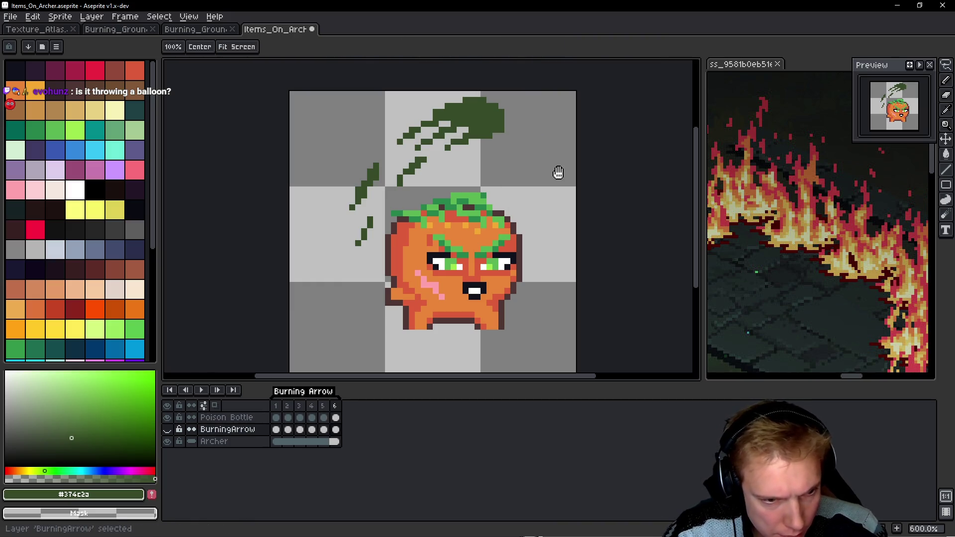
Create Layer 1 and paste the hand at the leaf tip in frame 6.
{"action": "key", "text": "shift+n"}
{"action": "key", "text": "ctrl+v"}
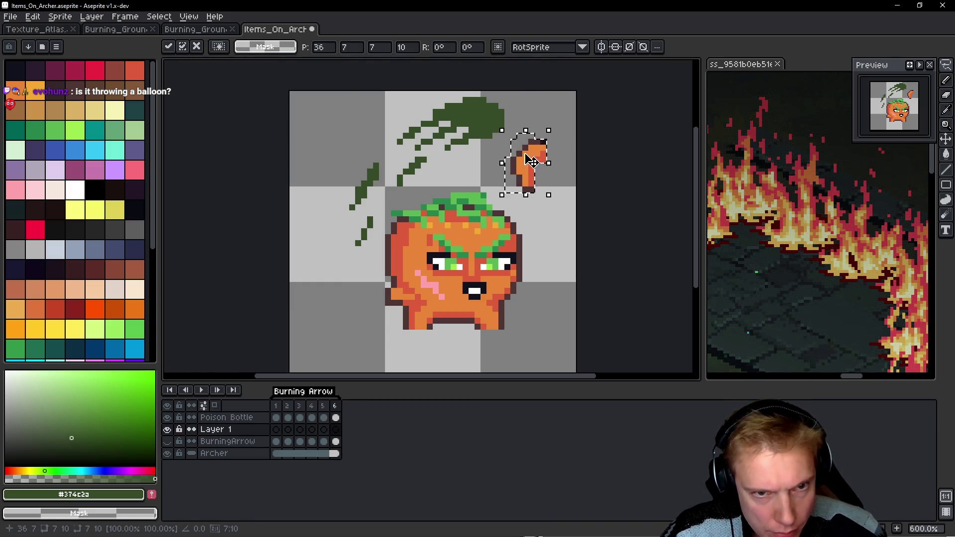
{"action": "mouse_move", "coordinate": [537, 154]}
{"action": "left_mouse_down"}
{"action": "mouse_move", "coordinate": [493, 128]}
{"action": "mouse_move", "coordinate": [493, 148]}
{"action": "mouse_move", "coordinate": [491, 137]}
{"action": "mouse_move", "coordinate": [532, 158]}
{"action": "mouse_move", "coordinate": [536, 182]}
{"action": "mouse_move", "coordinate": [490, 145]}
{"action": "left_mouse_up"}
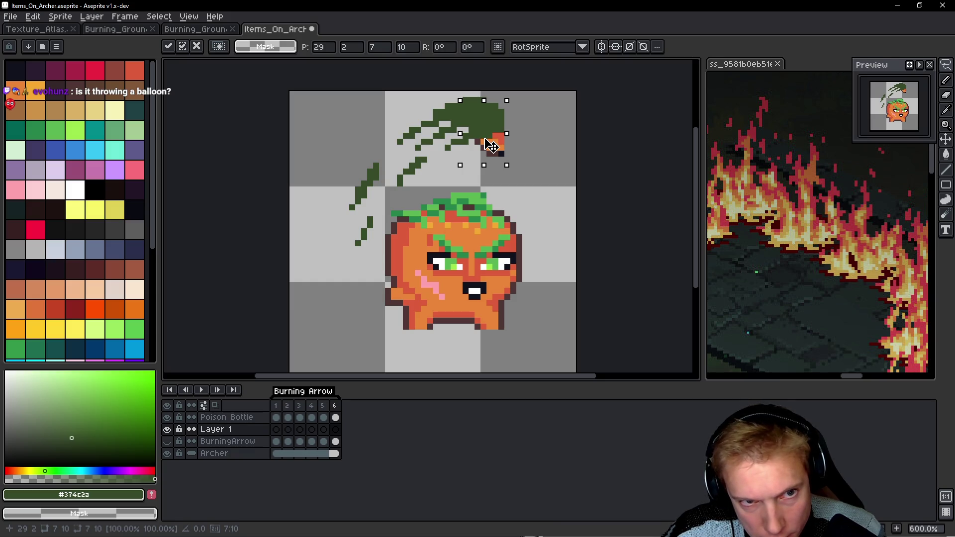
{"action": "mouse_move", "coordinate": [490, 144]}
{"action": "left_mouse_down"}
{"action": "mouse_move", "coordinate": [452, 140]}
{"action": "mouse_move", "coordinate": [528, 136]}
{"action": "left_mouse_up"}
{"action": "key", "text": "Return"}
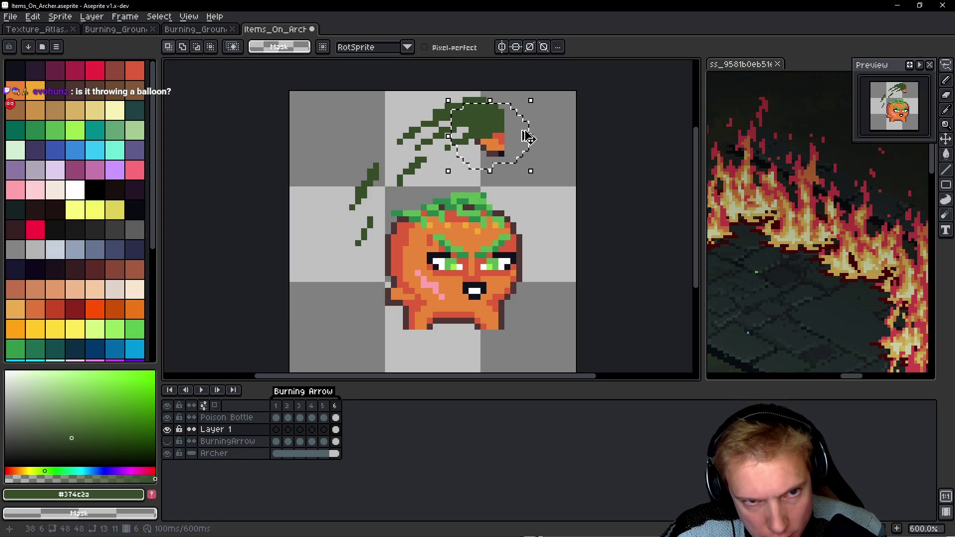
{"action": "key", "text": "ctrl+d"}
Paste the hand over the leaf tip in frame 4 and commit it.
{"action": "key", "text": "h"}
{"action": "key", "text": "Left"}
{"action": "key", "text": "Left"}
{"action": "key", "text": "Right"}
{"action": "key", "text": "Right"}
{"action": "key", "text": "Left"}
{"action": "key", "text": "Left"}
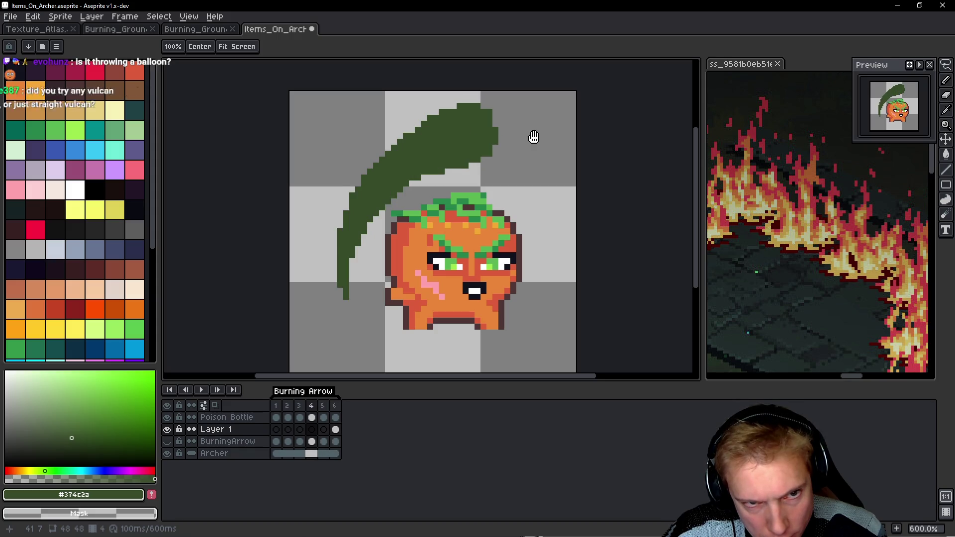
{"action": "key", "text": "q"}
{"action": "key", "text": "ctrl+v"}
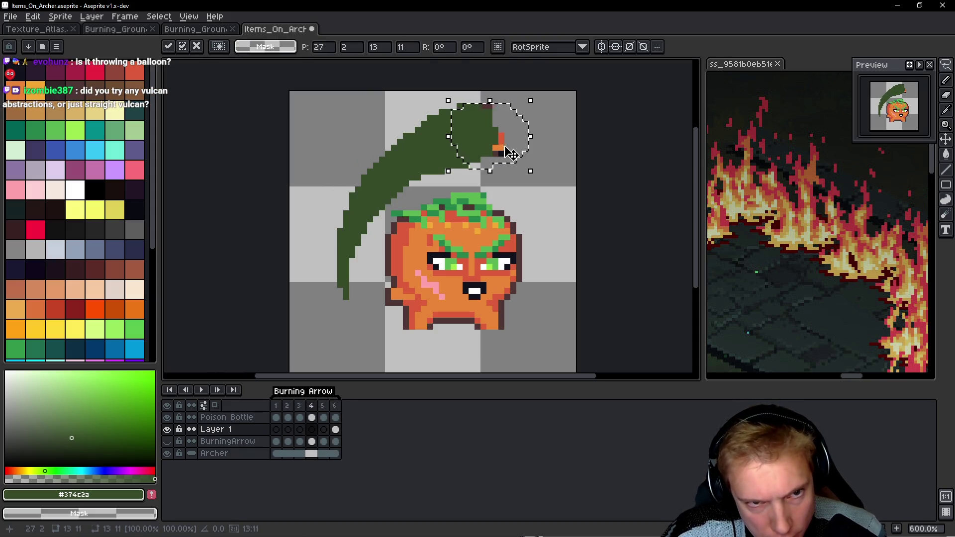
{"action": "key", "text": "Return"}
{"action": "key", "text": "Return"}
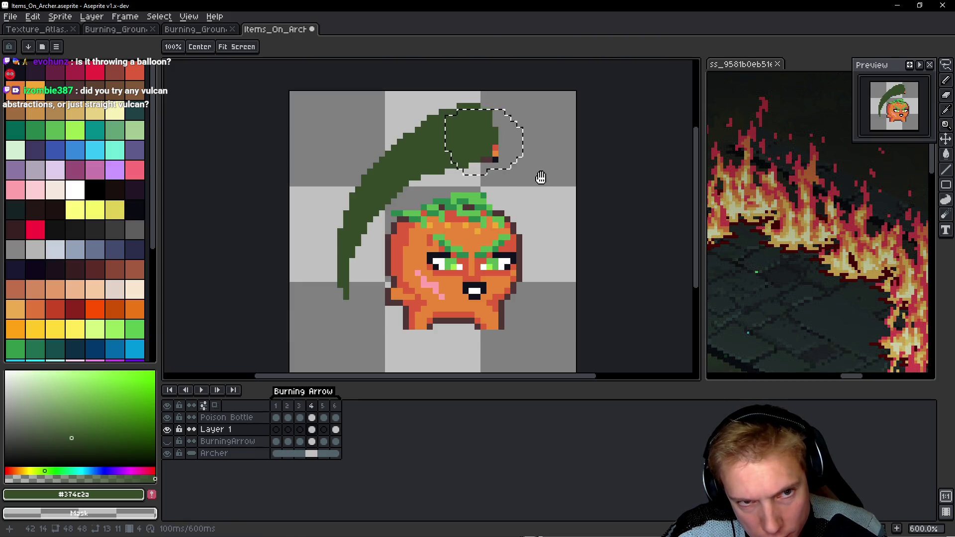
Paste the hand into frame 5 and nudge the piece 2 px left and down.
{"action": "key", "text": "Right"}
{"action": "key", "text": "ctrl+v"}
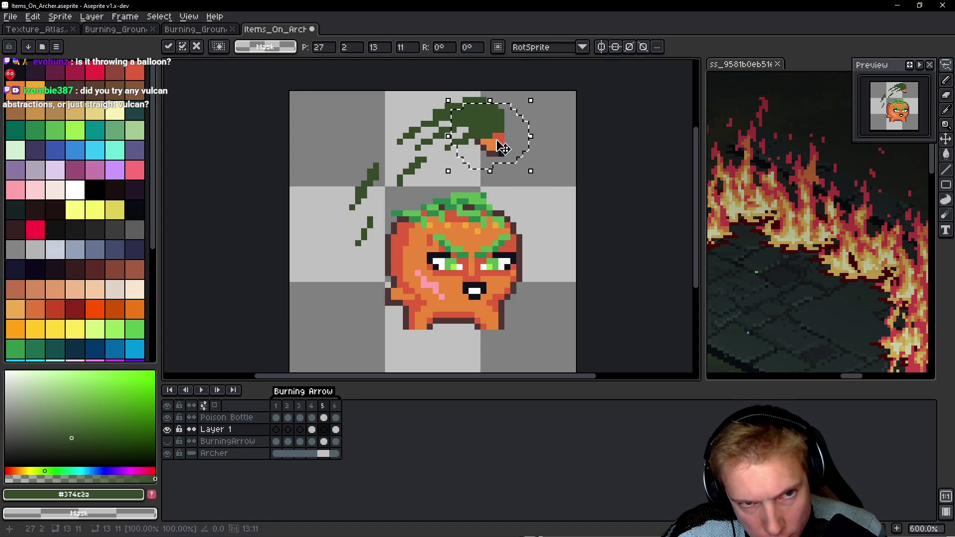
{"action": "key", "text": "Return"}
{"action": "key", "text": "Return"}
{"action": "key", "text": "v"}
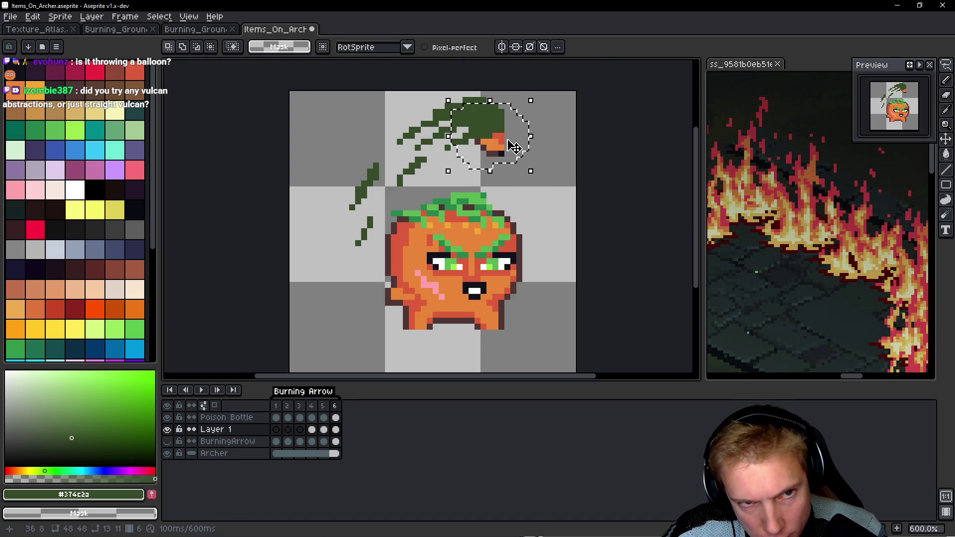
{"action": "left_click_drag", "start_coordinate": [508, 146], "coordinate": [501, 149]}
{"action": "key", "text": "Return"}
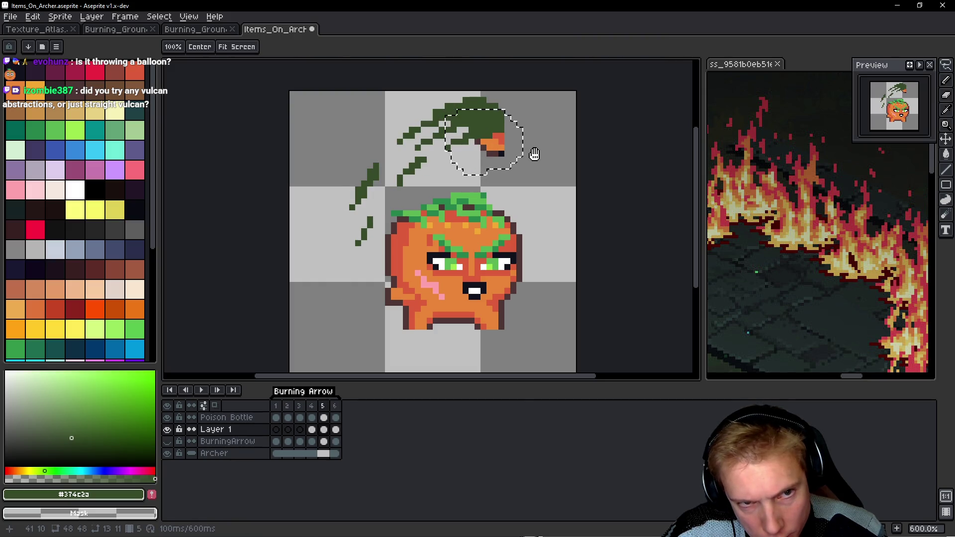
{"action": "left_click", "coordinate": [516, 147]}
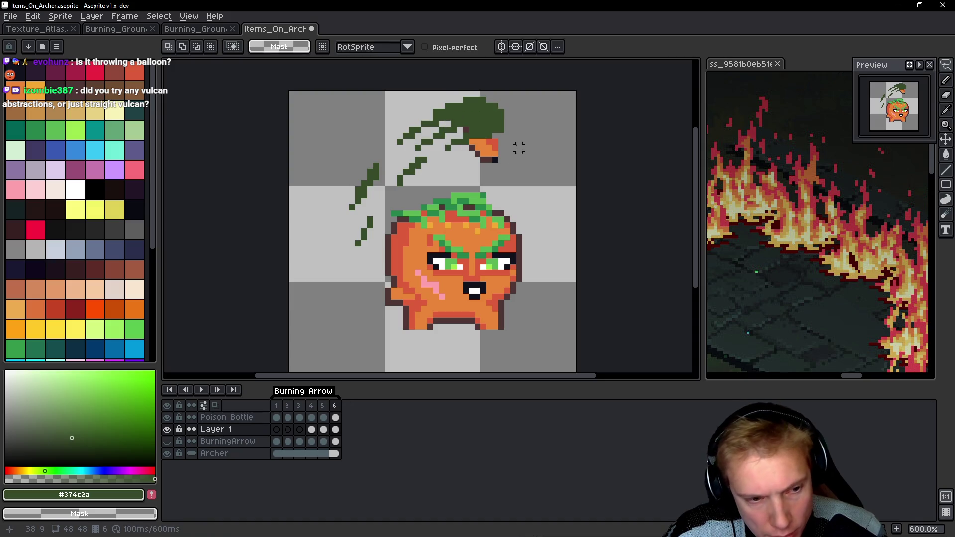
Delete the leaf strokes above the tomato from the Poison Bottle layer and preview the animation.
{"action": "mouse_move", "coordinate": [513, 105]}
{"action": "left_mouse_down"}
{"action": "mouse_move", "coordinate": [301, 172]}
{"action": "mouse_move", "coordinate": [516, 133]}
{"action": "left_mouse_up"}
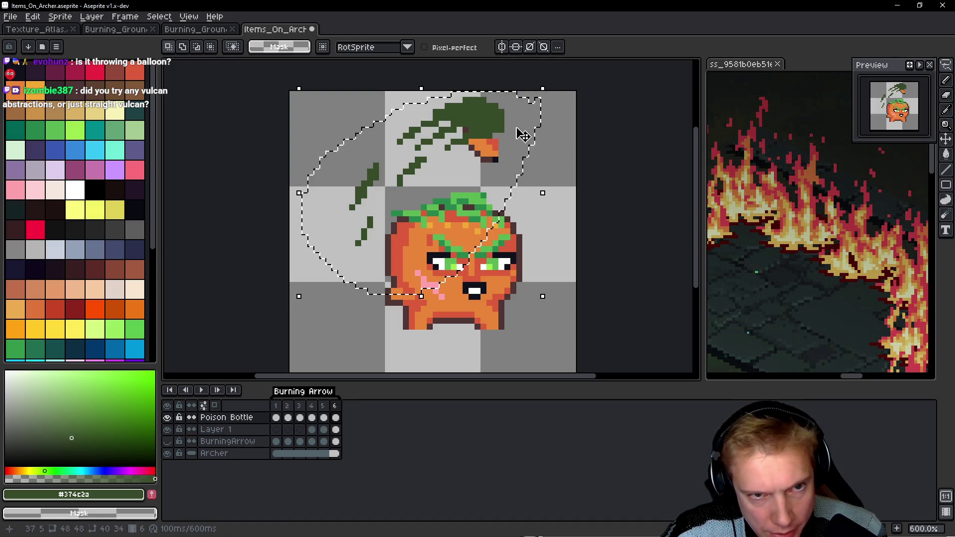
{"action": "key", "text": "Delete"}
{"action": "key", "text": "Return"}
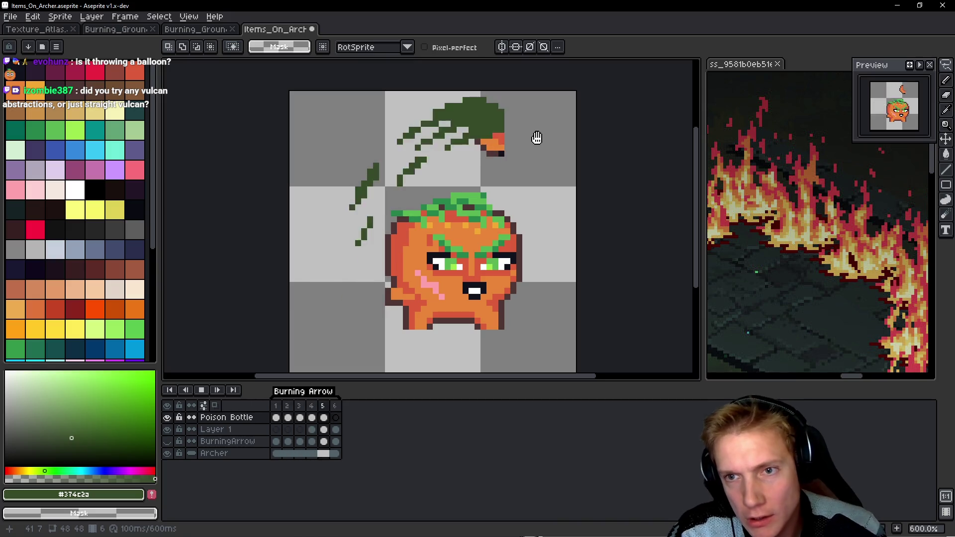
{"action": "key", "text": "Return"}
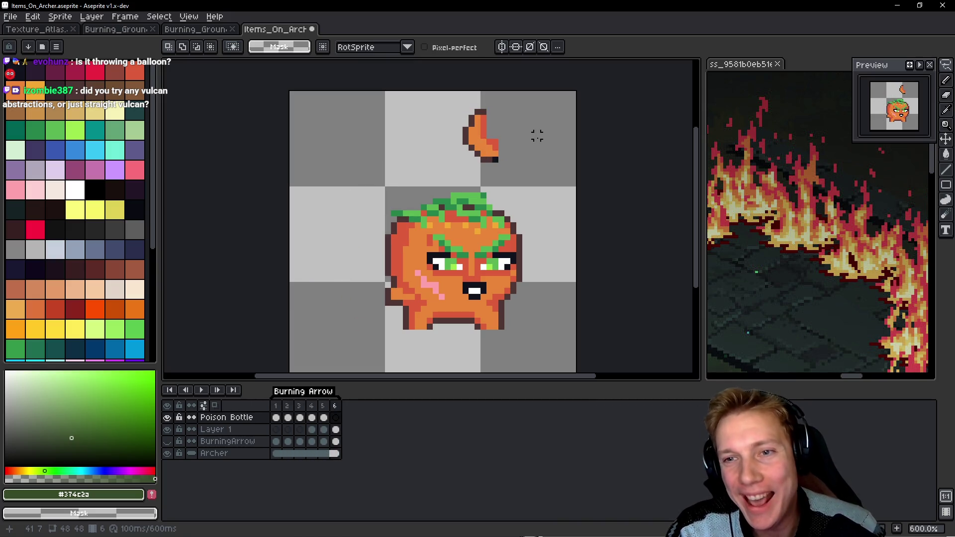
{"action": "scroll", "coordinate": [550, 135], "scroll_direction": "up", "scroll_amount": 2}
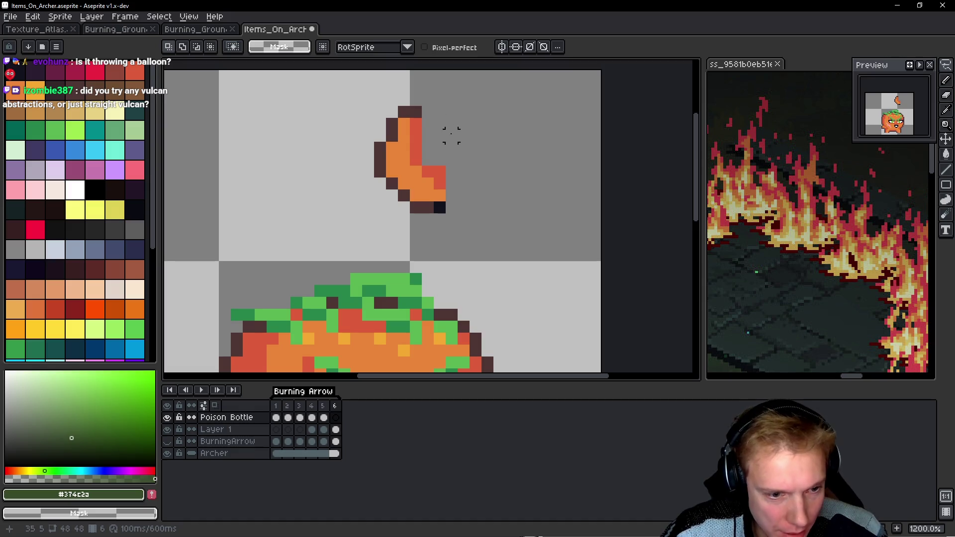
On Layer 1, repaint the orange piece with orange fill and a dark outline along its right, top and bottom.
{"action": "left_click", "coordinate": [422, 115], "text": "ctrl+alt"}
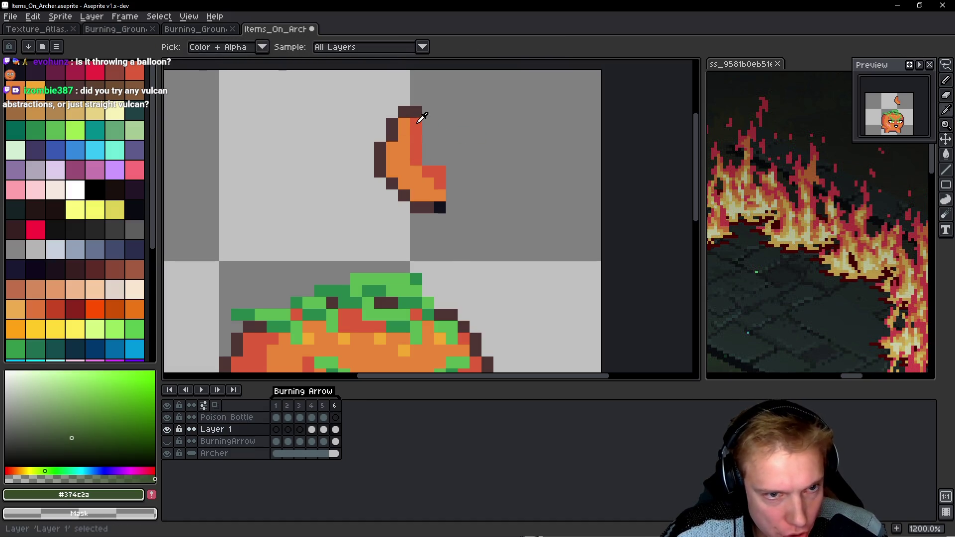
{"action": "left_click", "coordinate": [422, 116], "text": "alt"}
{"action": "mouse_move", "coordinate": [428, 122]}
{"action": "left_mouse_down"}
{"action": "mouse_move", "coordinate": [430, 155]}
{"action": "mouse_move", "coordinate": [452, 196]}
{"action": "left_mouse_up"}
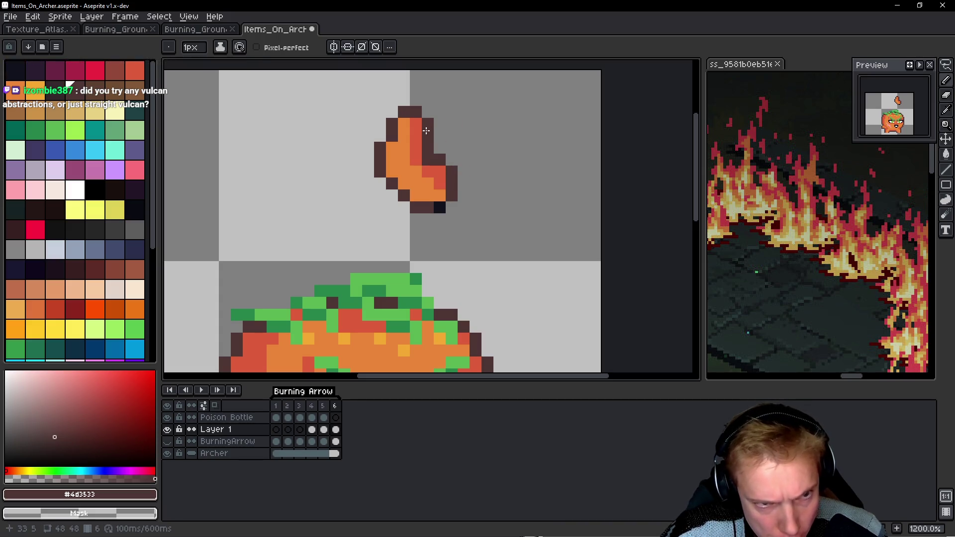
{"action": "left_click", "coordinate": [404, 131], "text": "alt"}
{"action": "left_click_drag", "start_coordinate": [416, 126], "coordinate": [440, 124]}
{"action": "left_click", "coordinate": [418, 110], "text": "alt"}
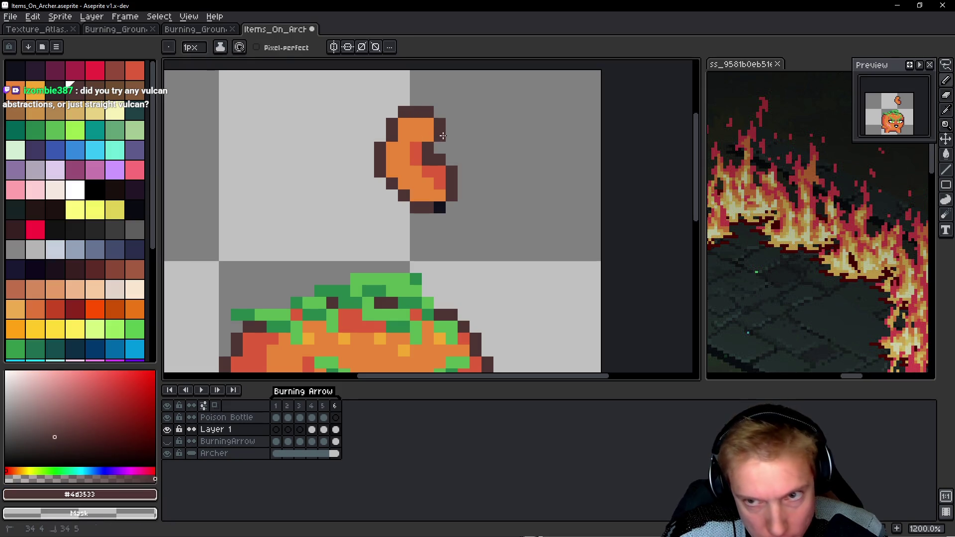
{"action": "left_click_drag", "start_coordinate": [426, 197], "coordinate": [465, 195]}
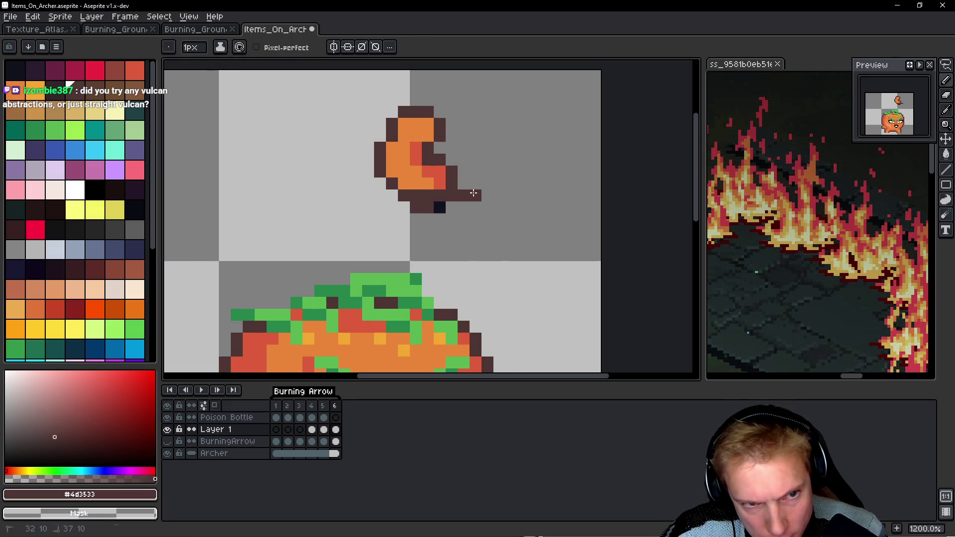
{"action": "left_click_drag", "start_coordinate": [392, 207], "coordinate": [446, 207]}
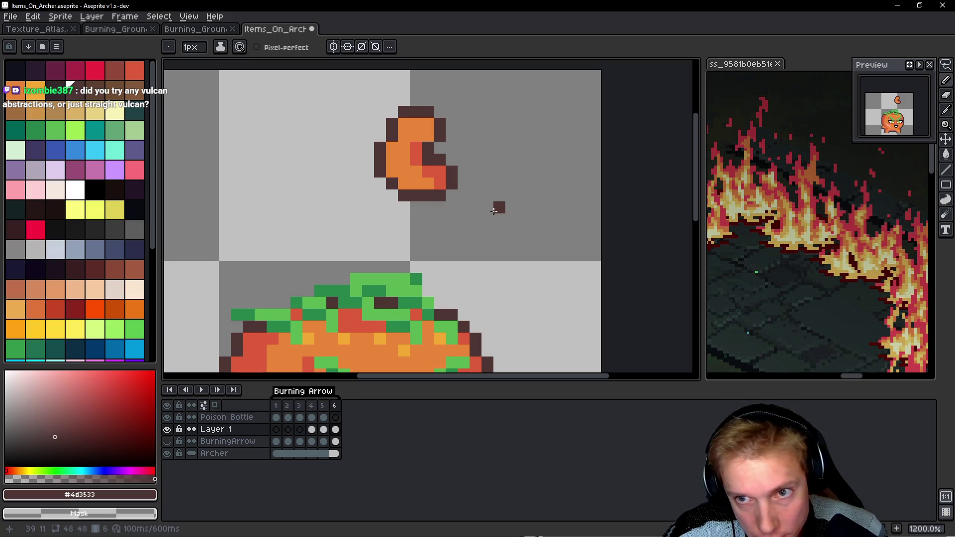
{"action": "key", "text": "space"}
{"action": "key", "text": "Right"}
{"action": "key", "text": "Right"}
{"action": "key", "text": "Right"}
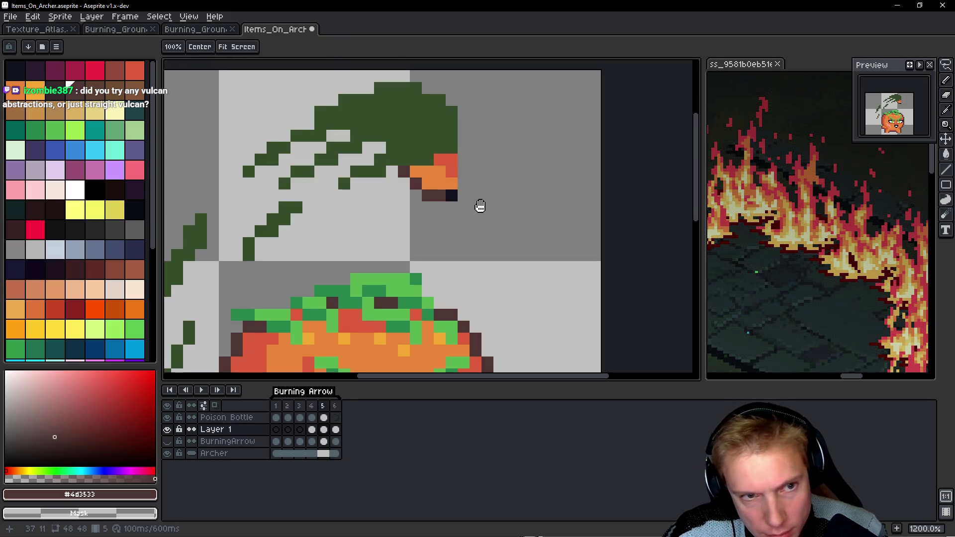
Copy the redrawn orange piece, clear the old tip on frame 5, and paste the copy there.
{"action": "key", "text": "q"}
{"action": "left_click_drag", "start_coordinate": [486, 121], "coordinate": [476, 121]}
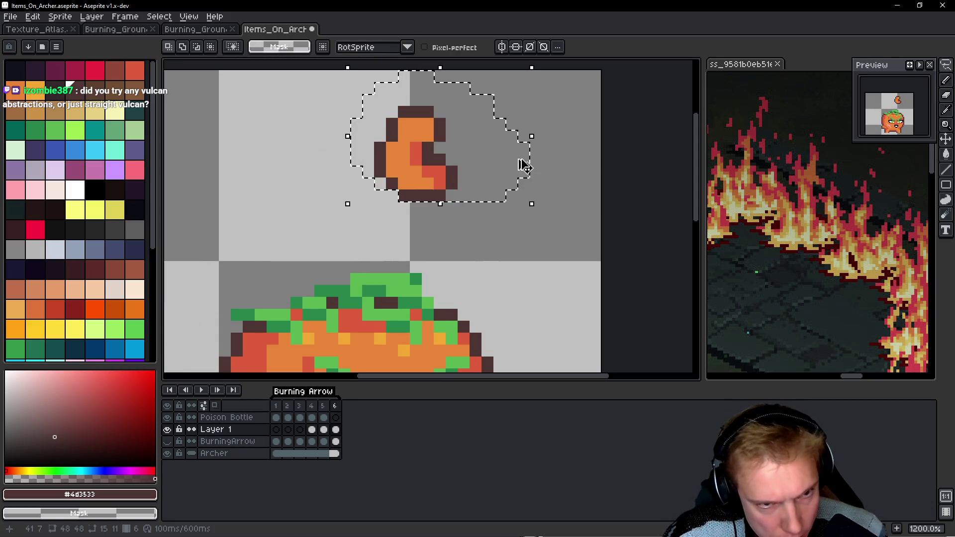
{"action": "key", "text": "ctrl+d"}
{"action": "key", "text": "Left"}
{"action": "key", "text": "ctrl+shift+d"}
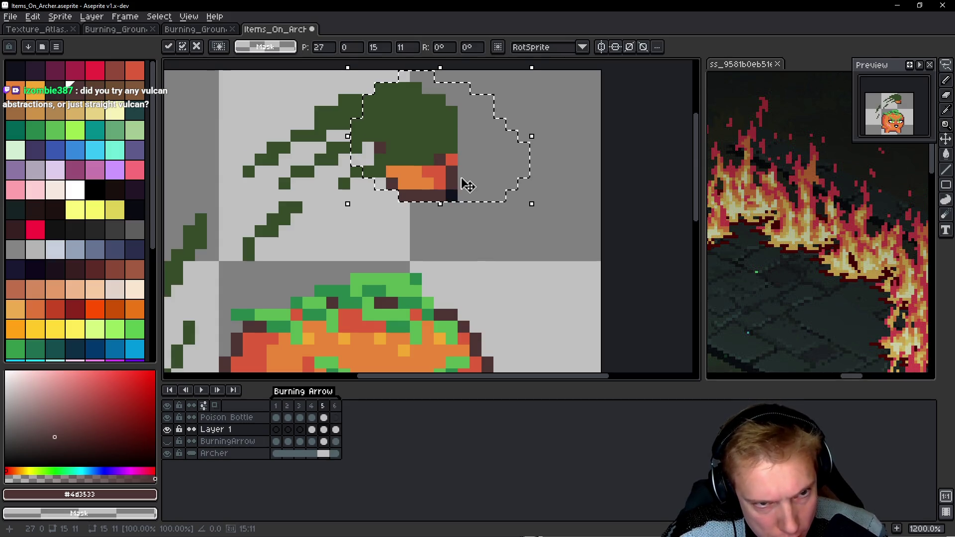
{"action": "key", "text": "ctrl+d"}
{"action": "mouse_move", "coordinate": [487, 156]}
{"action": "left_mouse_down"}
{"action": "mouse_move", "coordinate": [343, 107]}
{"action": "mouse_move", "coordinate": [500, 143]}
{"action": "mouse_move", "coordinate": [465, 160]}
{"action": "mouse_move", "coordinate": [479, 161]}
{"action": "left_mouse_up"}
{"action": "key", "text": "Delete"}
{"action": "key", "text": "ctrl+v"}
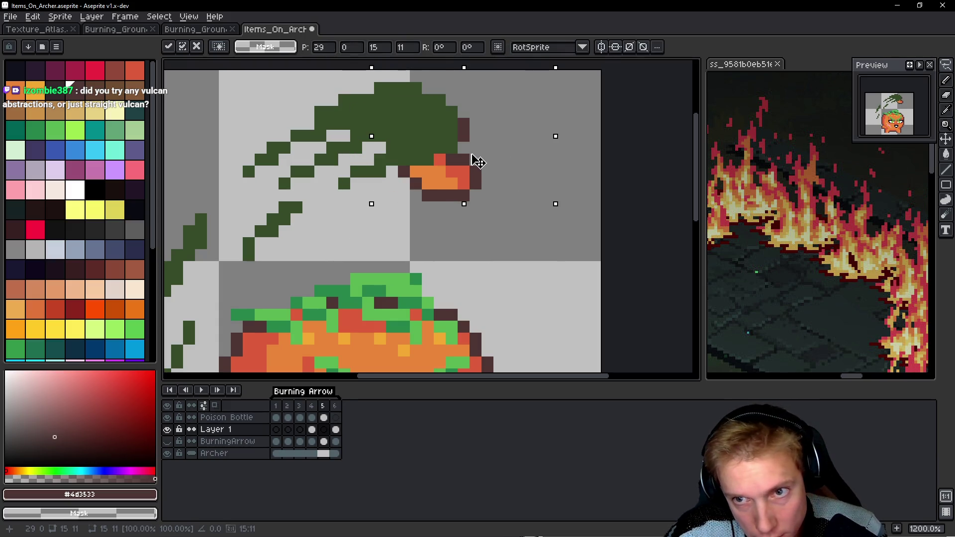
Lasso and delete the stray pixels beside the green shape on frame 4.
{"action": "key", "text": "comma"}
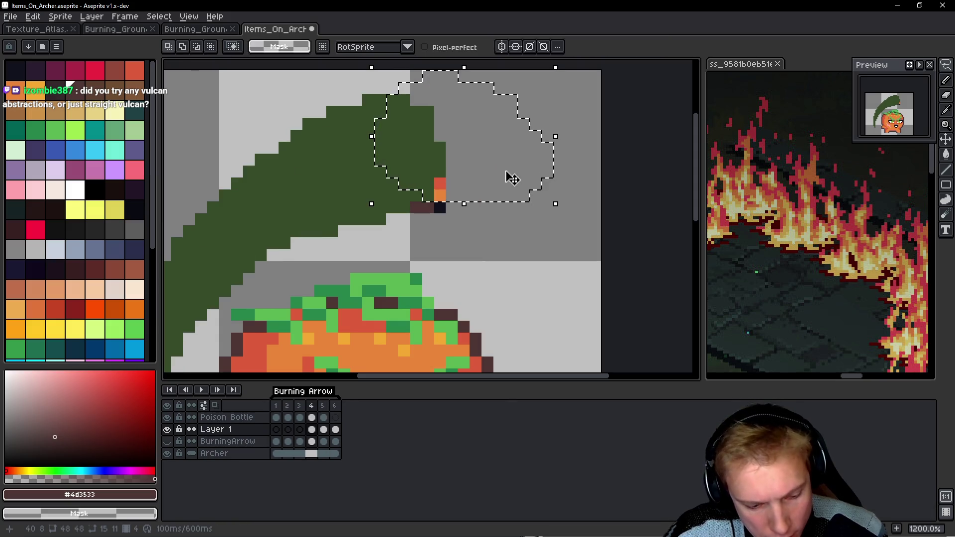
{"action": "key", "text": "ctrl+v"}
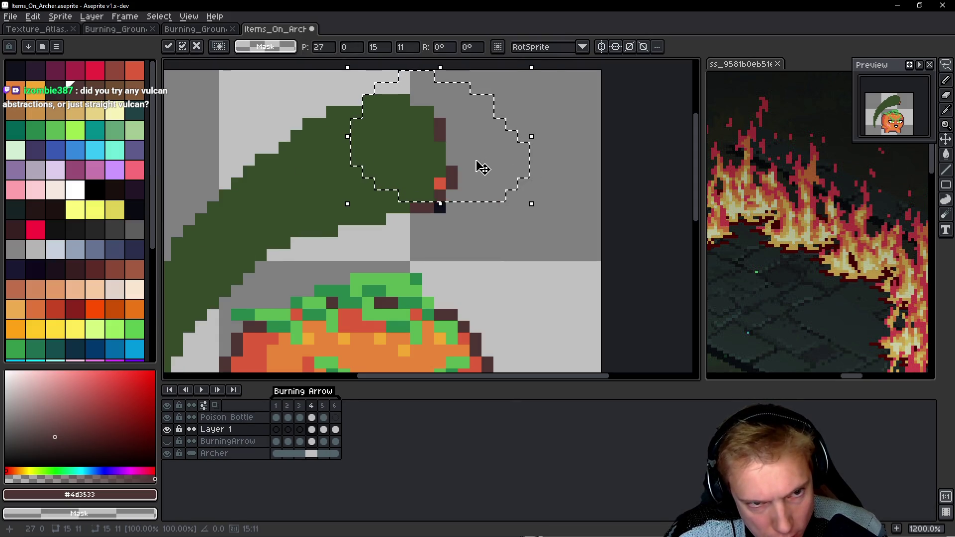
{"action": "key", "text": "Escape"}
{"action": "key", "text": "ctrl+d"}
{"action": "key", "text": "q"}
{"action": "mouse_move", "coordinate": [488, 147]}
{"action": "left_mouse_down"}
{"action": "mouse_move", "coordinate": [378, 115]}
{"action": "mouse_move", "coordinate": [480, 128]}
{"action": "left_mouse_up"}
{"action": "key", "text": "Delete"}
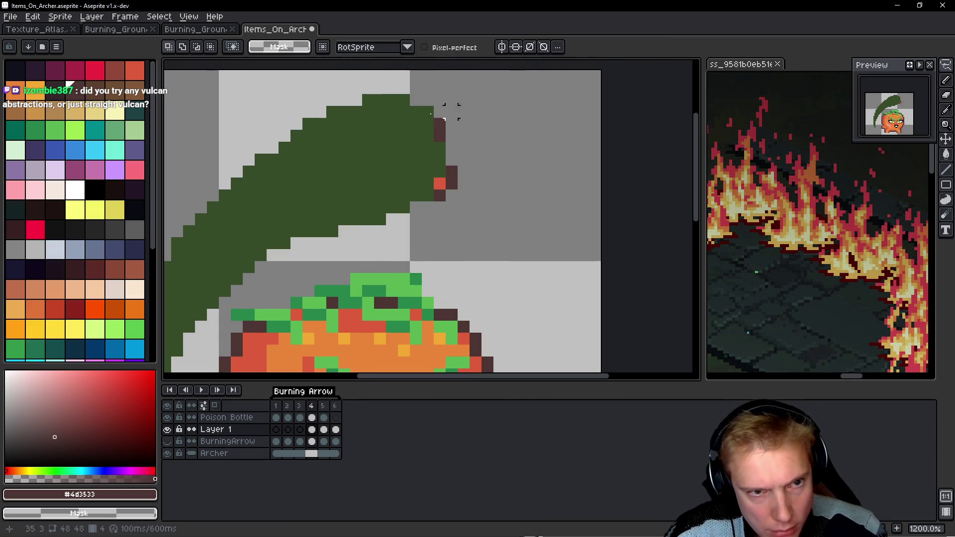
Return to the Poison Bottle layer and frame 2 showing the bottle.
{"action": "key", "text": "Up"}
{"action": "key", "text": "Left"}
{"action": "key", "text": "Left"}
{"action": "key", "text": "Left"}
{"action": "key", "text": "space"}
{"action": "mouse_move", "coordinate": [450, 179]}
{"action": "left_mouse_down"}
{"action": "mouse_move", "coordinate": [565, 169]}
{"action": "mouse_move", "coordinate": [459, 180]}
{"action": "left_mouse_up"}
{"action": "scroll", "coordinate": [557, 166], "scroll_direction": "down", "scroll_amount": 3}
{"action": "key", "text": "Right"}
{"action": "key", "text": "Right"}
{"action": "key", "text": "Right"}
{"action": "key", "text": "Left"}
{"action": "key", "text": "Left"}
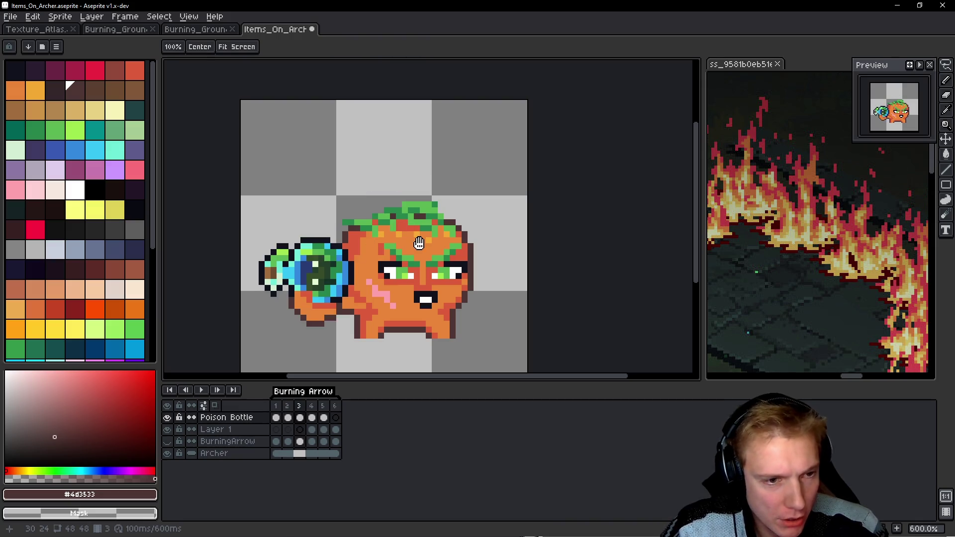
Sample the bottle's blue as the drawing colour and test a blue fill on the trail, undoing it.
{"action": "left_click", "coordinate": [318, 239], "text": "alt"}
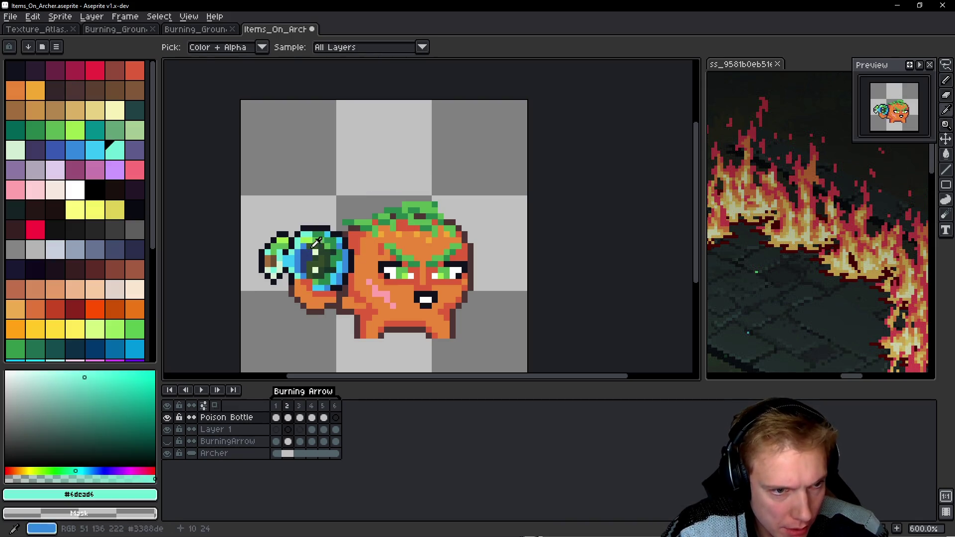
{"action": "key", "text": "Right"}
{"action": "key", "text": "Right"}
{"action": "key", "text": "Return"}
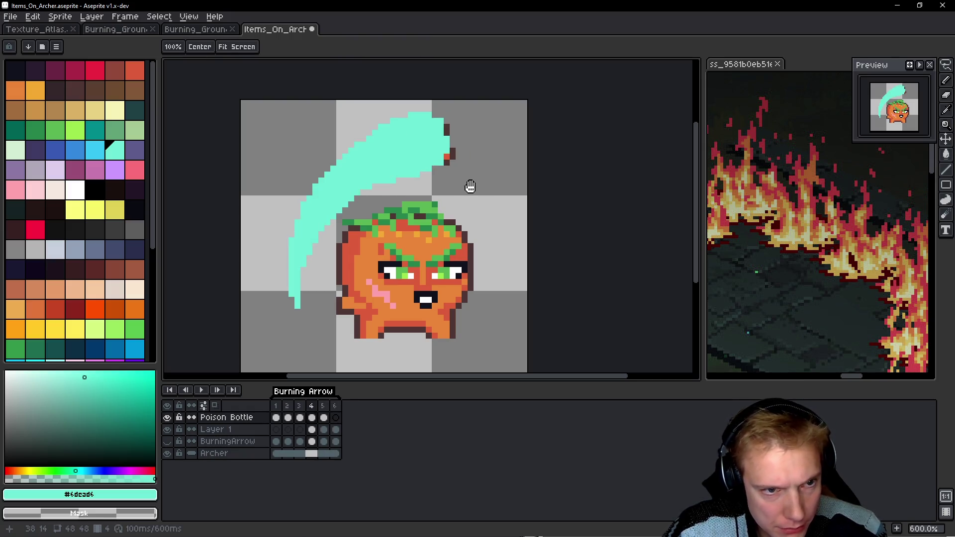
{"action": "key", "text": "Return"}
{"action": "left_click", "coordinate": [290, 262], "text": "alt"}
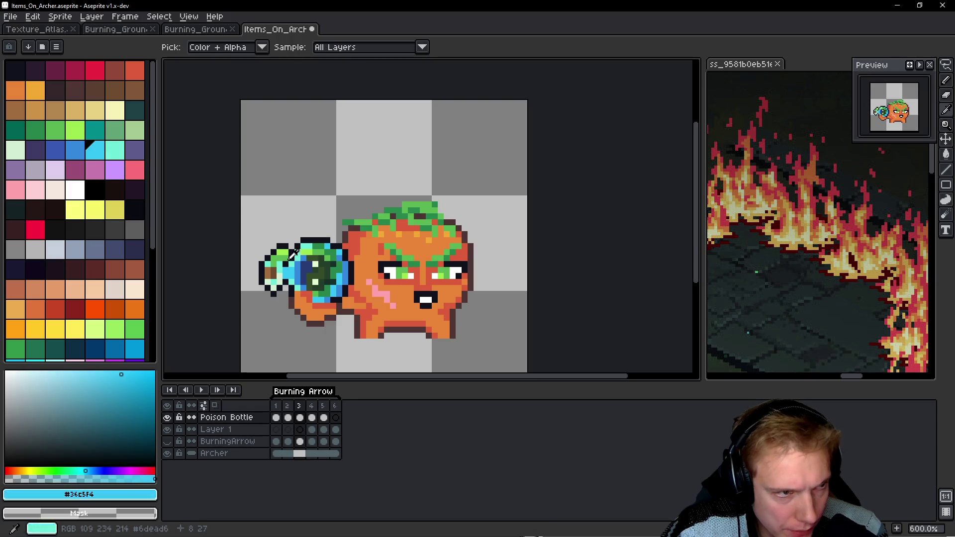
{"action": "left_click_drag", "start_coordinate": [94, 149], "coordinate": [113, 149]}
{"action": "key", "text": "Return"}
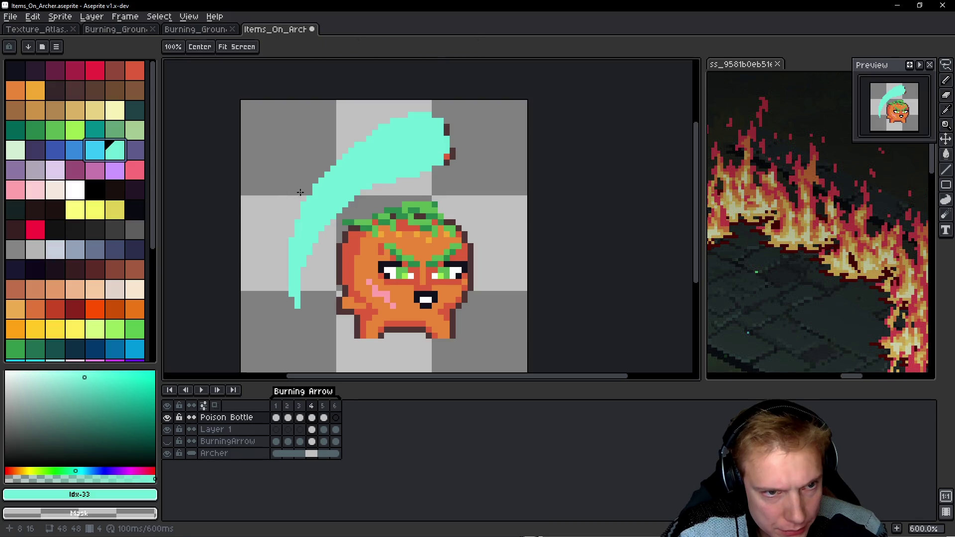
{"action": "key", "text": "Return"}
{"action": "left_click", "coordinate": [356, 187]}
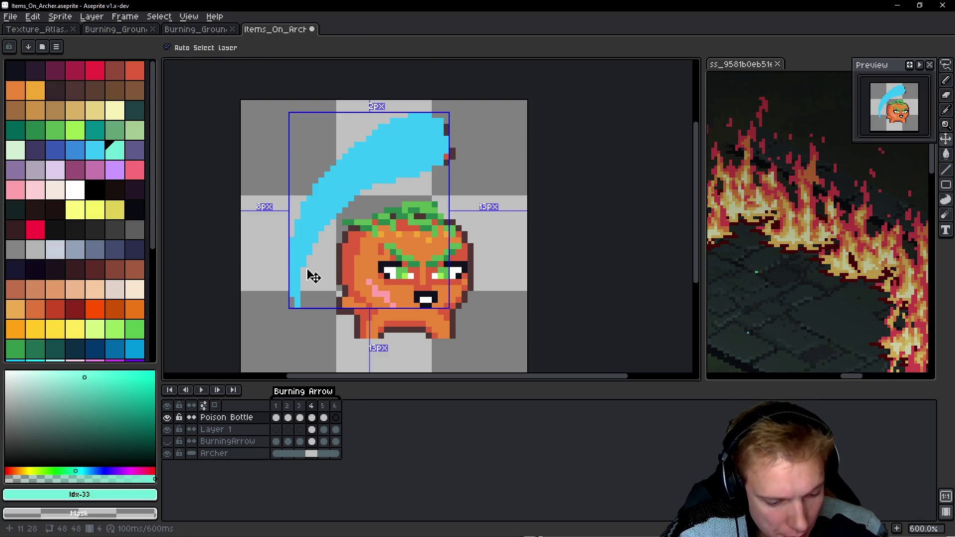
{"action": "key", "text": "ctrl+z"}
Pencil blue shading along the teal trail's inner, upper-left and lower edges on frame 4.
{"action": "key", "text": "b"}
{"action": "left_click_drag", "start_coordinate": [367, 181], "coordinate": [356, 189]}
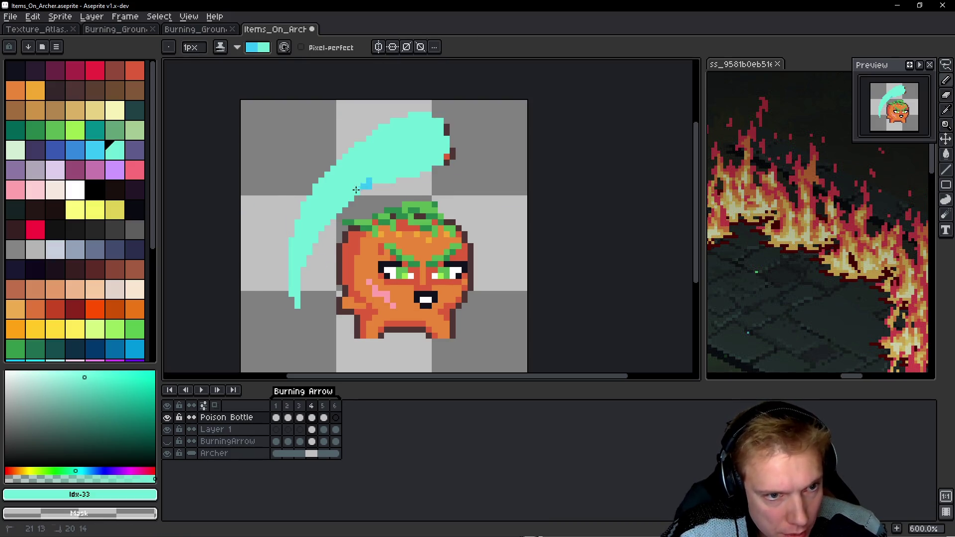
{"action": "left_click_drag", "start_coordinate": [298, 293], "coordinate": [297, 308]}
{"action": "left_click_drag", "start_coordinate": [333, 189], "coordinate": [292, 279]}
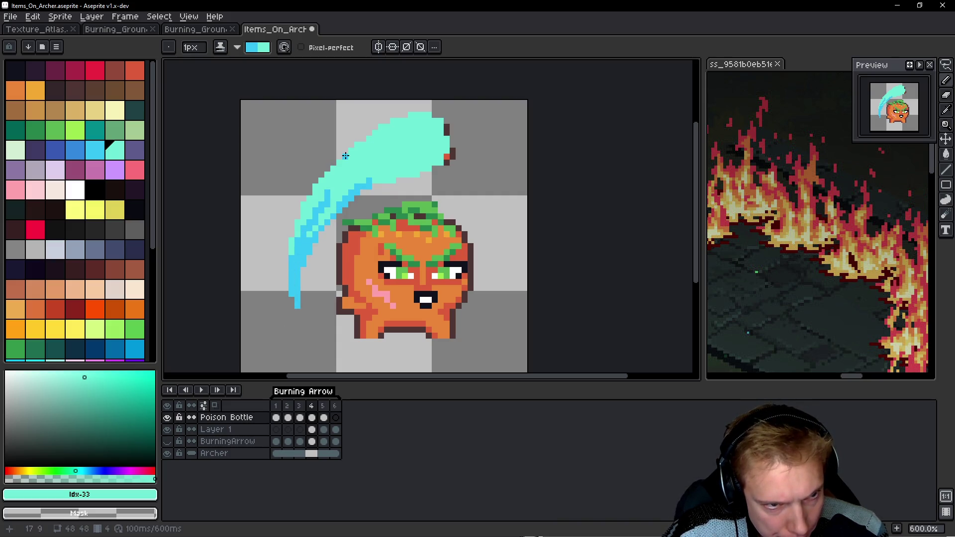
{"action": "left_click_drag", "start_coordinate": [346, 155], "coordinate": [299, 207]}
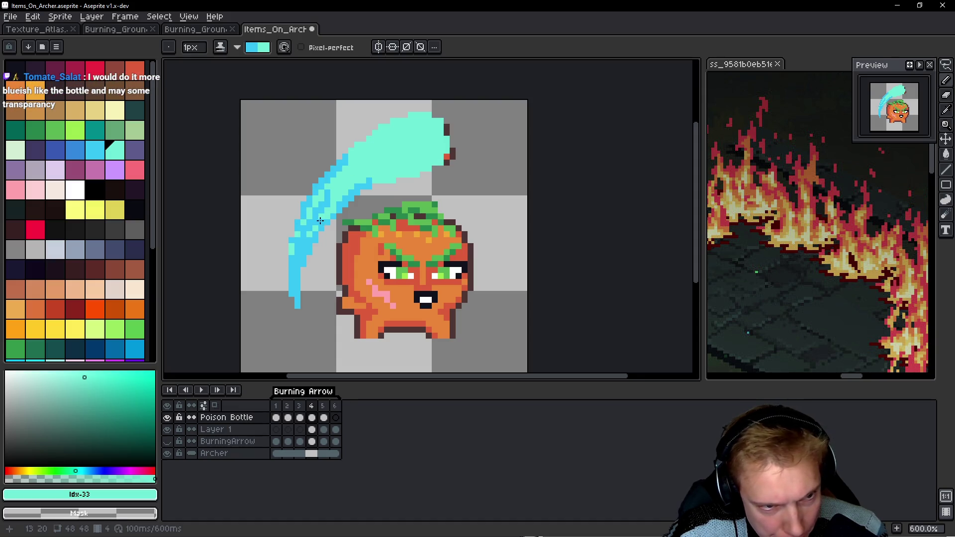
{"action": "left_click_drag", "start_coordinate": [371, 183], "coordinate": [402, 173]}
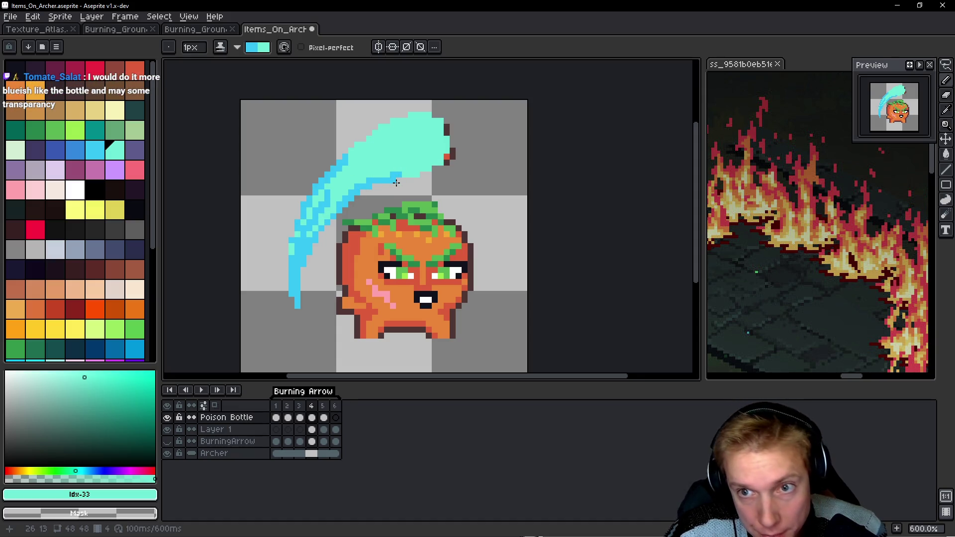
Shade frame 5's lower and upper trail strokes with blue.
{"action": "key", "text": "Right"}
{"action": "mouse_move", "coordinate": [374, 173]}
{"action": "left_mouse_down"}
{"action": "mouse_move", "coordinate": [303, 216]}
{"action": "mouse_move", "coordinate": [308, 253]}
{"action": "left_mouse_up"}
{"action": "mouse_move", "coordinate": [375, 150]}
{"action": "left_mouse_down"}
{"action": "mouse_move", "coordinate": [436, 132]}
{"action": "mouse_move", "coordinate": [411, 135]}
{"action": "mouse_move", "coordinate": [403, 121]}
{"action": "left_mouse_up"}
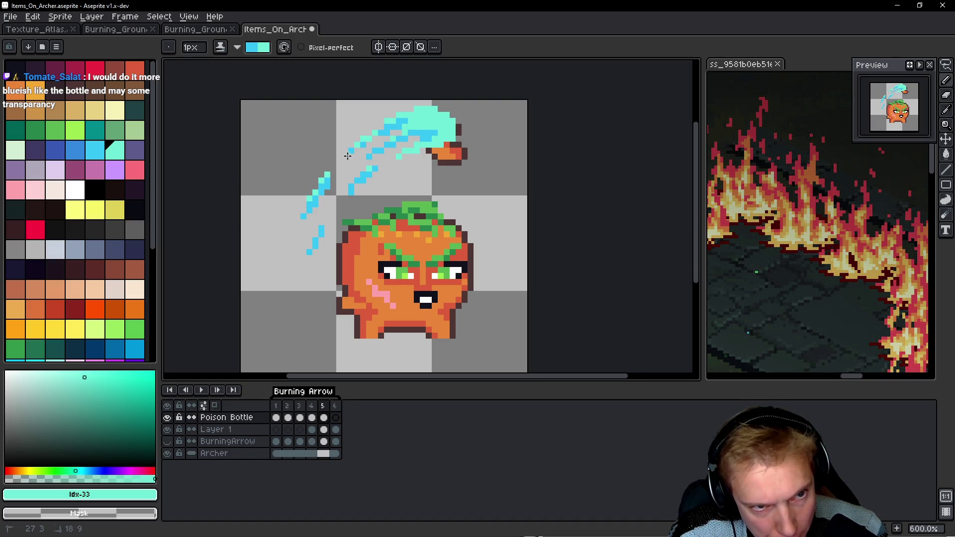
{"action": "scroll", "coordinate": [433, 157], "scroll_direction": "down", "scroll_amount": 2}
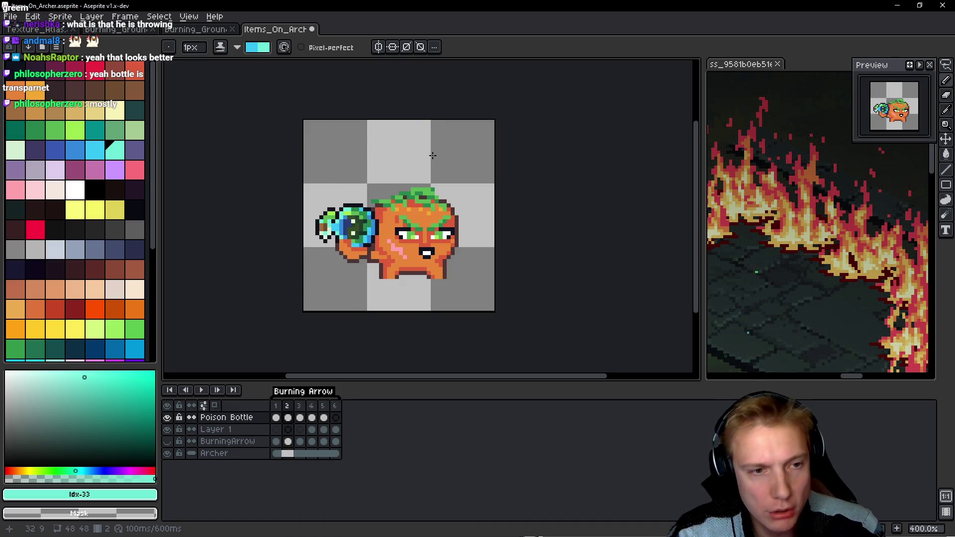
Clear all the bottle pixels from frame 4 of the Poison Bottle layer.
{"action": "key", "text": "space"}
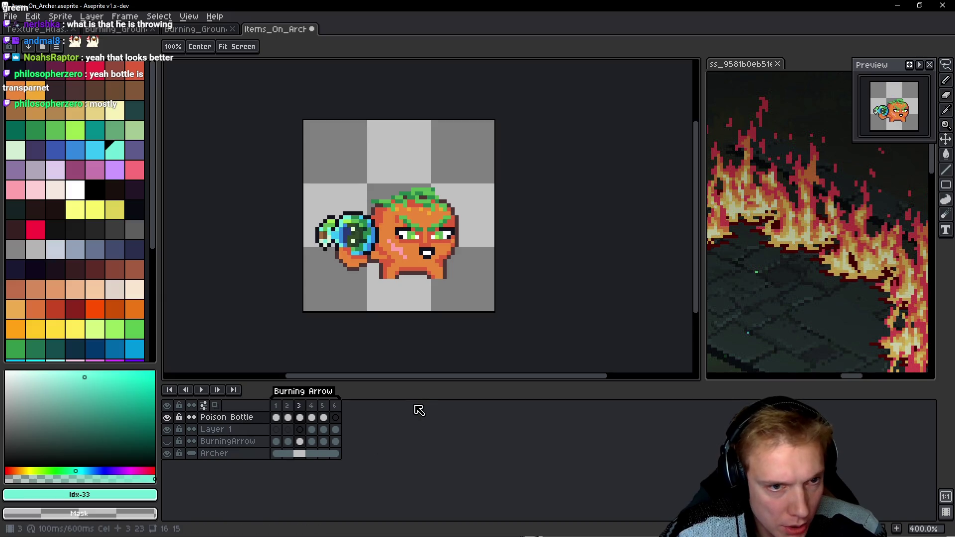
{"action": "left_click_drag", "start_coordinate": [312, 417], "coordinate": [326, 421]}
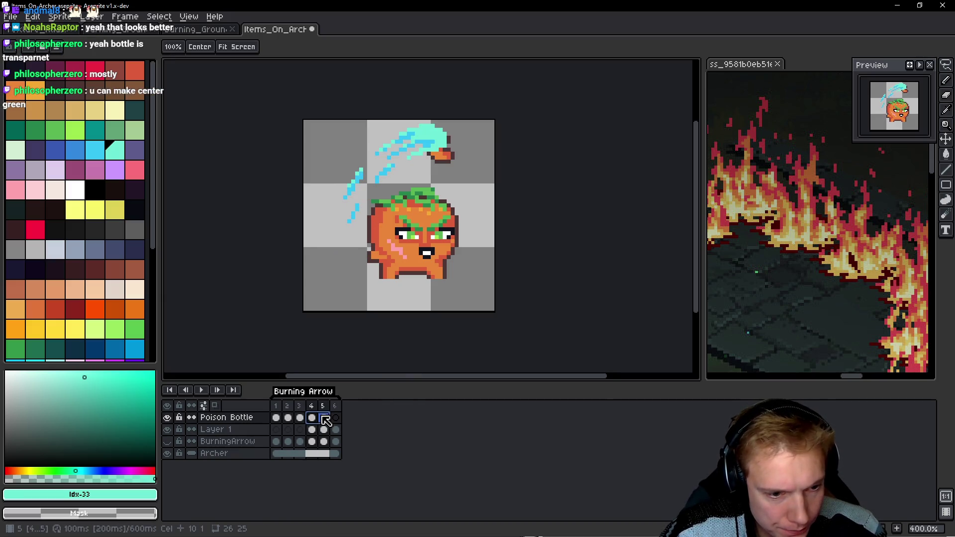
{"action": "left_click", "coordinate": [314, 418]}
{"action": "key", "text": "ctrl"}
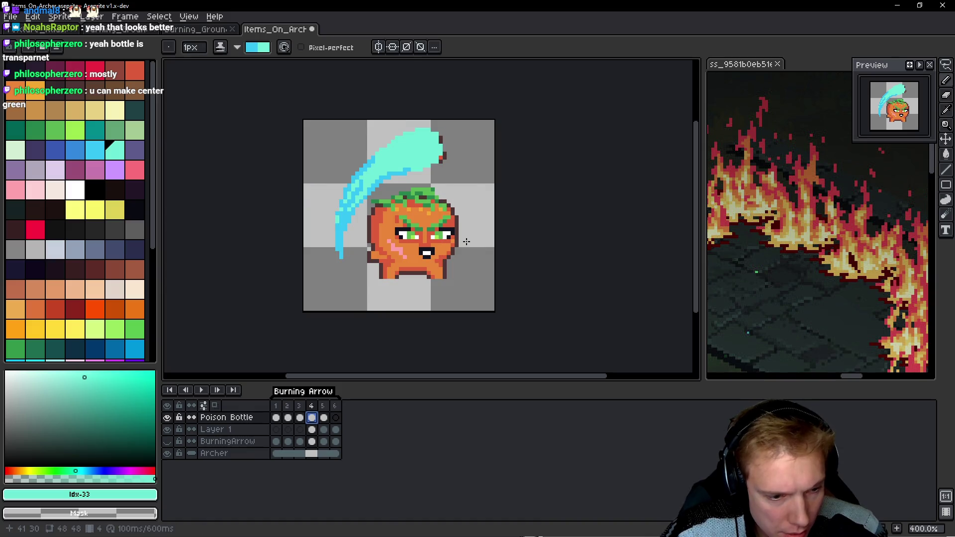
{"action": "key", "text": "ctrl+t"}
{"action": "key", "text": "Delete"}
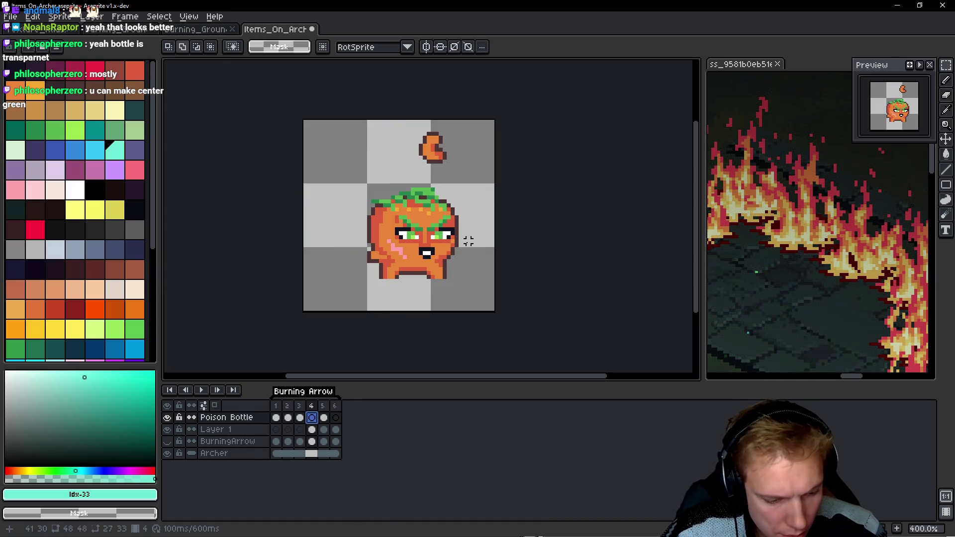
Paste the cyan swoosh onto a new layer and check it on the next frame.
{"action": "key", "text": "shift+n"}
{"action": "key", "text": "ctrl+v"}
{"action": "key", "text": "Return"}
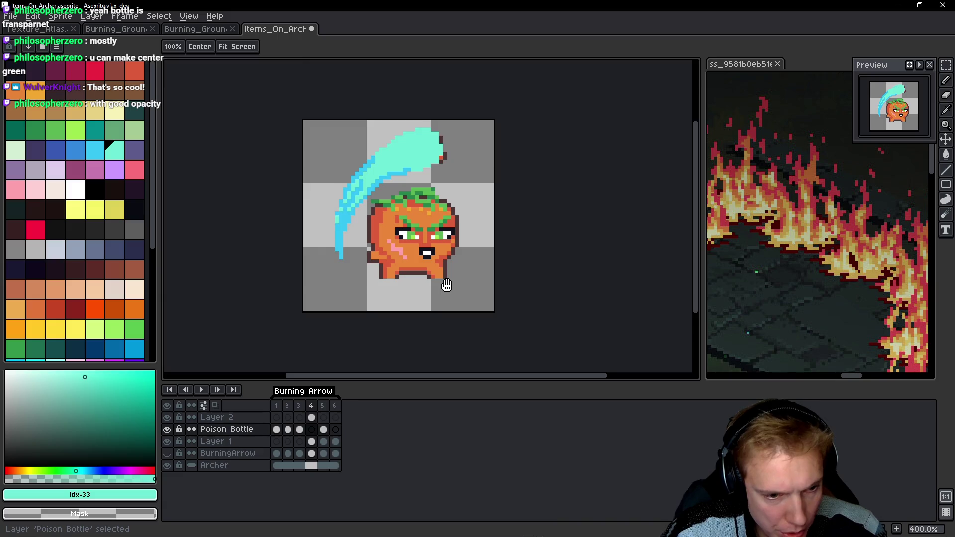
{"action": "key", "text": "period"}
{"action": "key", "text": "ctrl+t"}
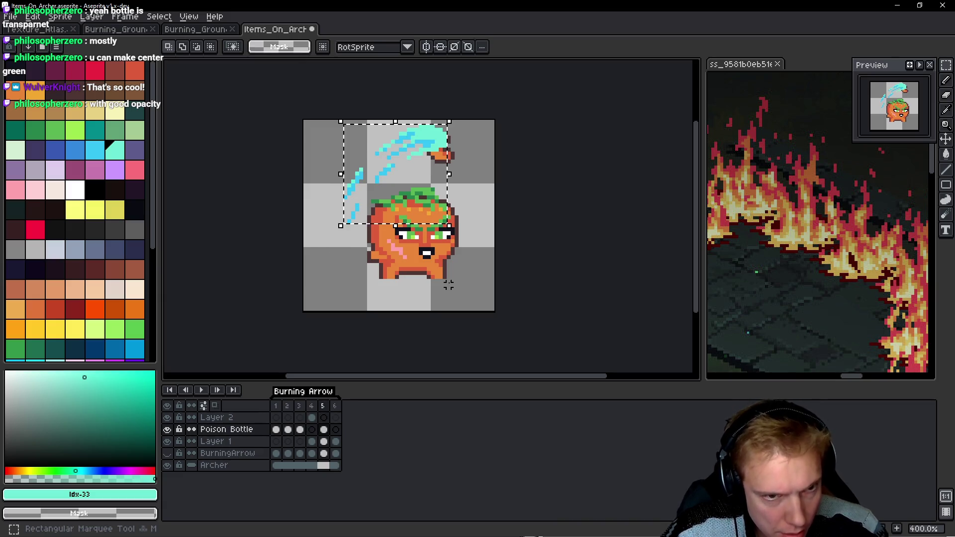
{"action": "key", "text": "Delete"}
{"action": "key", "text": "alt+Up"}
{"action": "key", "text": "ctrl+z"}
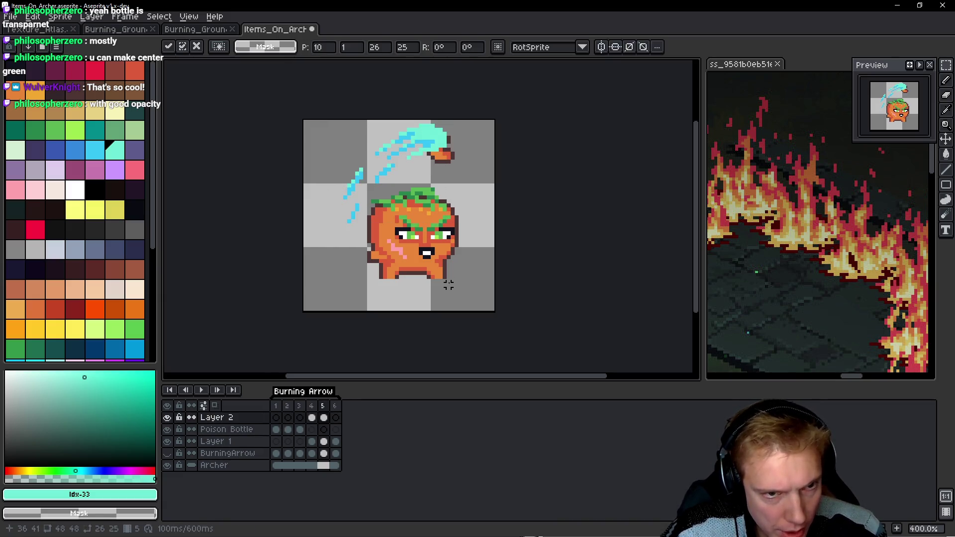
Lower Layer 2 to 70% opacity and play the throw animation to preview it.
{"action": "double_click", "coordinate": [249, 419]}
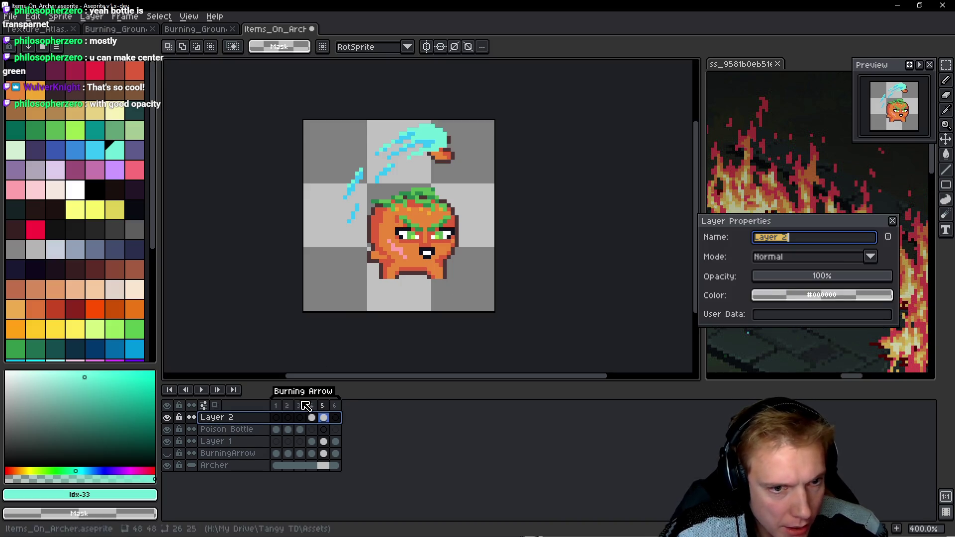
{"action": "left_click", "coordinate": [850, 277]}
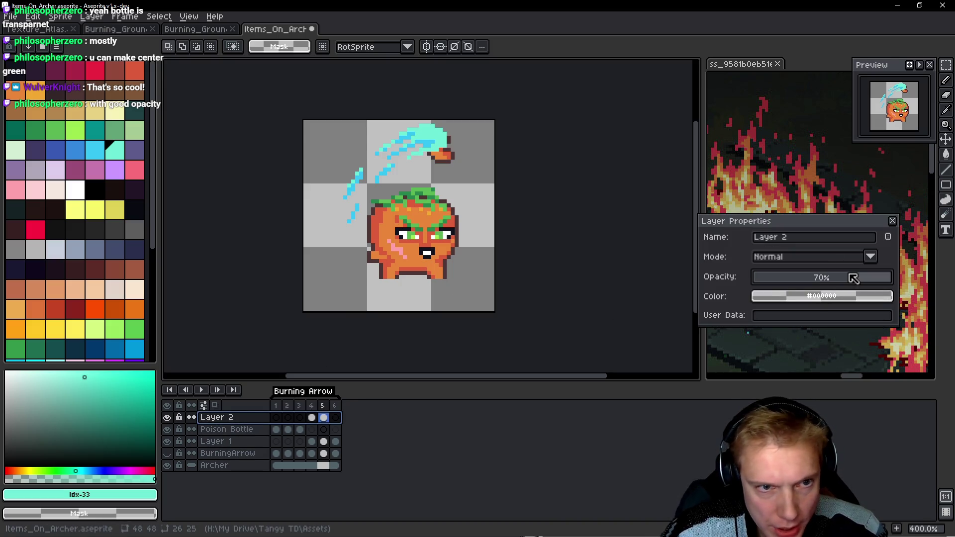
{"action": "left_click", "coordinate": [892, 221]}
{"action": "key", "text": "Return"}
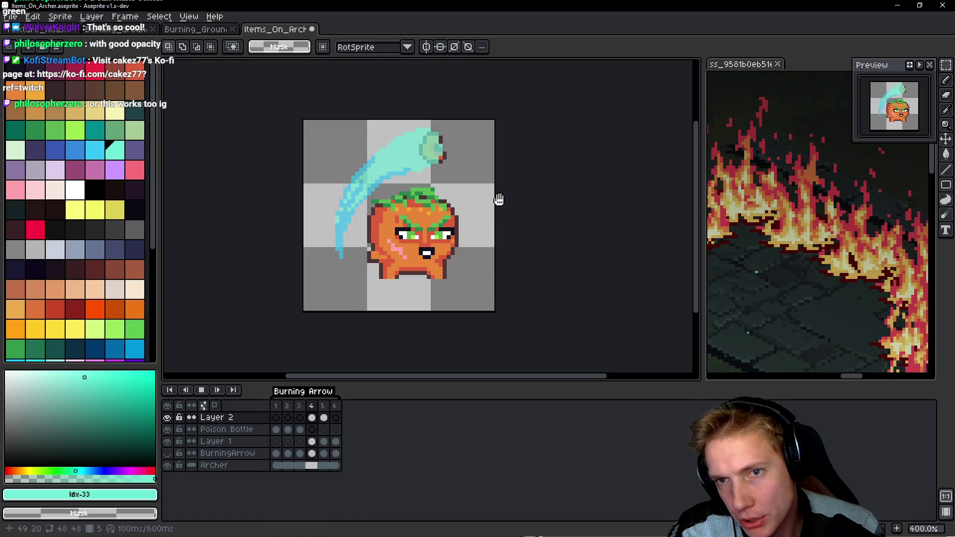
{"action": "key", "text": "h"}
{"action": "key", "text": "Return"}
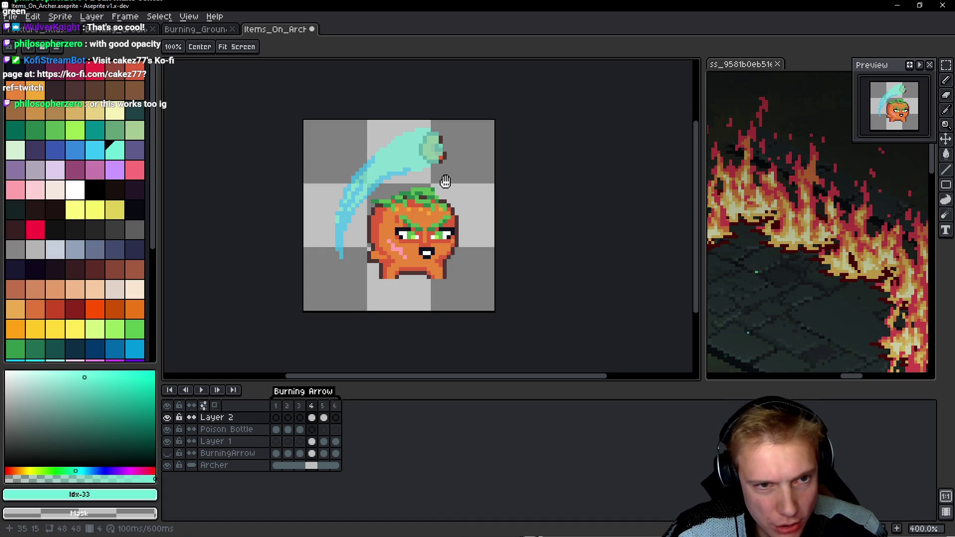
Make Layer 1 active and hide the swoosh layer to expose the orange hand.
{"action": "scroll", "coordinate": [457, 180], "scroll_direction": "up", "scroll_amount": 5}
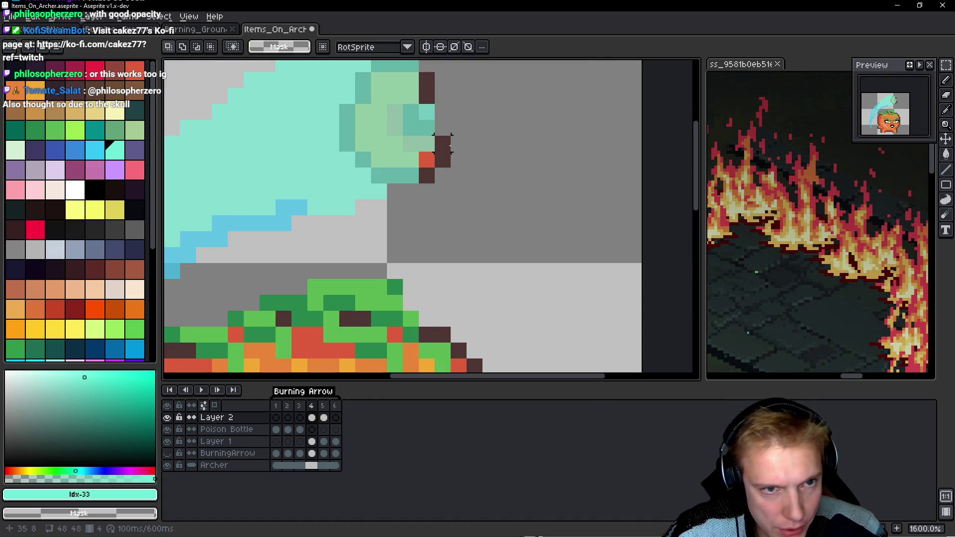
{"action": "left_click_drag", "start_coordinate": [450, 211], "coordinate": [521, 260]}
{"action": "key", "text": "m"}
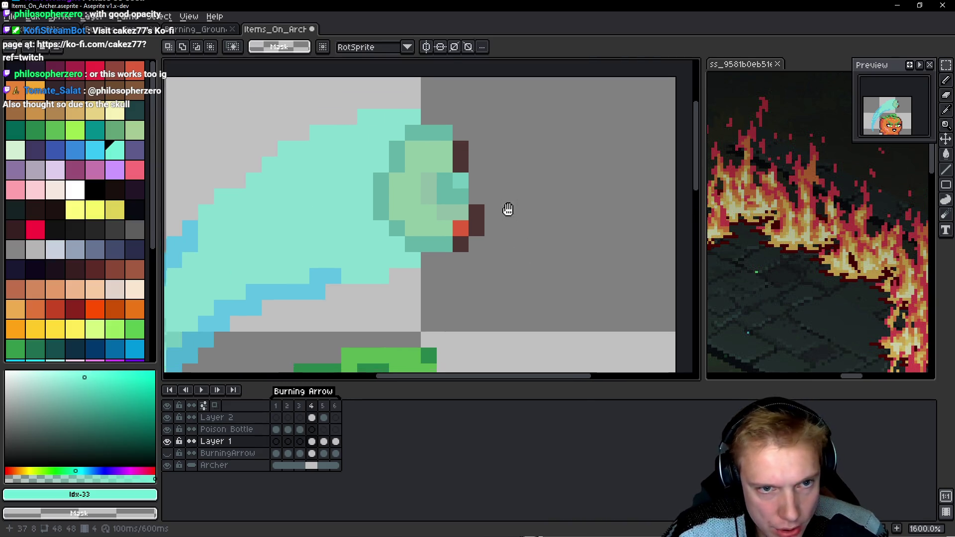
{"action": "left_click", "coordinate": [214, 441]}
{"action": "left_click", "coordinate": [168, 417]}
{"action": "left_click_drag", "start_coordinate": [541, 191], "coordinate": [529, 192]}
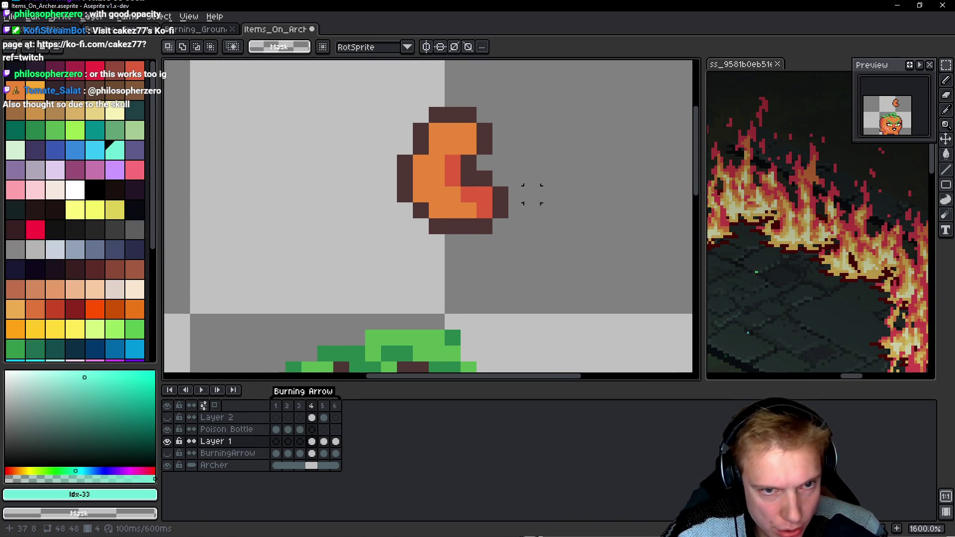
Redraw the hand's dark outline with the Pencil and erase its right-side pixels.
{"action": "key", "text": "b"}
{"action": "left_click", "coordinate": [468, 172], "text": "alt"}
{"action": "key", "text": "space"}
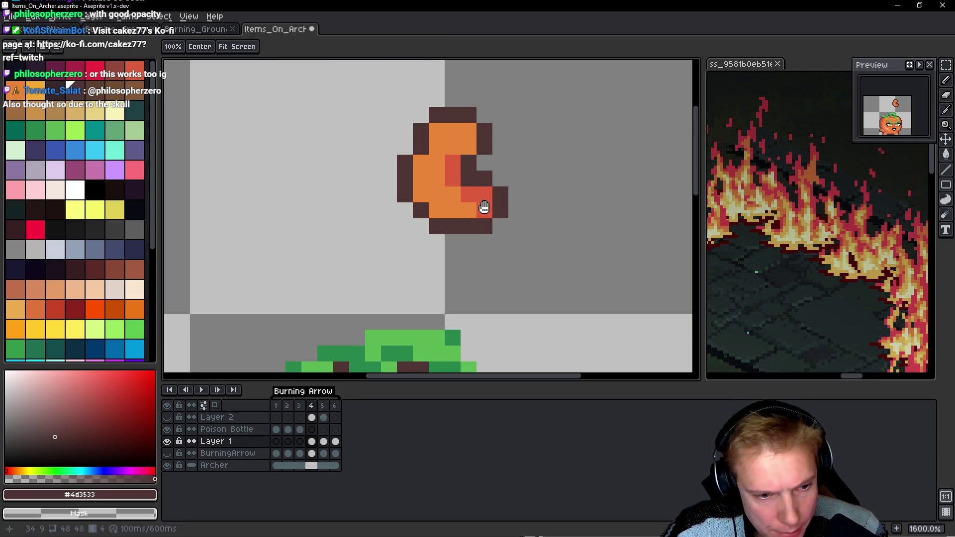
{"action": "left_click_drag", "start_coordinate": [461, 198], "coordinate": [453, 211]}
{"action": "left_click_drag", "start_coordinate": [484, 178], "coordinate": [503, 209]}
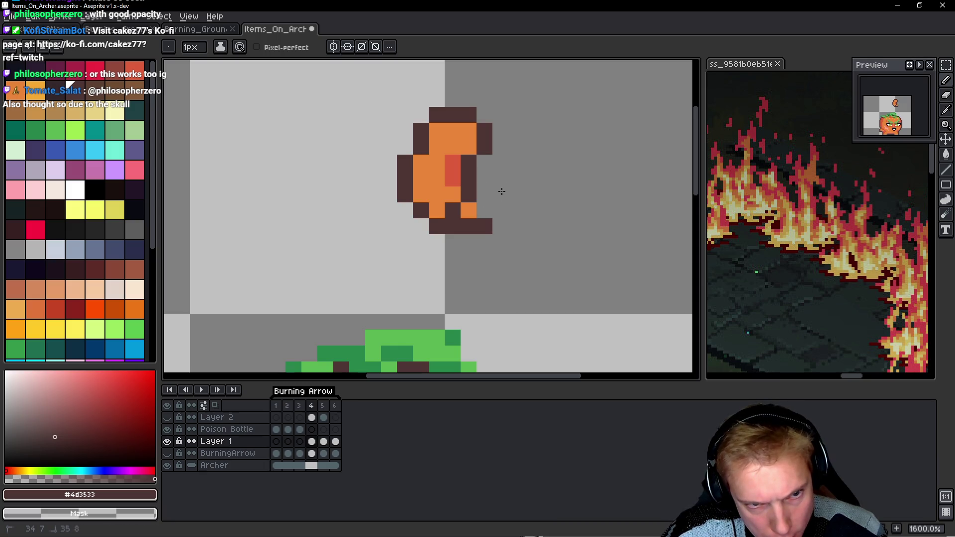
{"action": "left_click", "coordinate": [488, 232]}
{"action": "key", "text": "ctrl+z"}
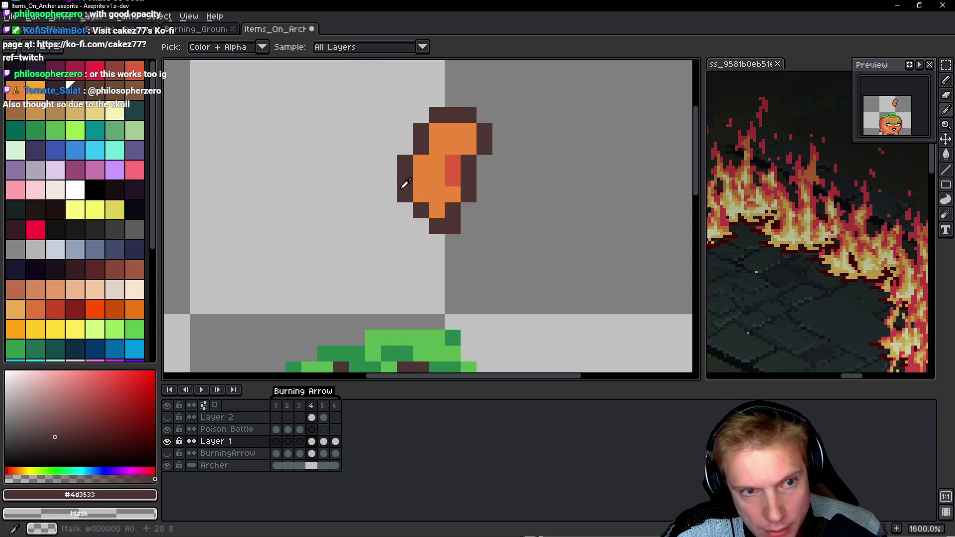
Repaint the hand's lower-left pixels orange, touch up its outline, and shade three pixels red.
{"action": "left_click", "coordinate": [421, 194], "text": "alt"}
{"action": "left_click", "coordinate": [421, 211]}
{"action": "left_click", "coordinate": [437, 227], "text": "alt"}
{"action": "left_click", "coordinate": [421, 227]}
{"action": "left_click", "coordinate": [409, 217]}
{"action": "left_click", "coordinate": [453, 171], "text": "alt"}
{"action": "mouse_move", "coordinate": [453, 194]}
{"action": "left_mouse_down"}
{"action": "mouse_move", "coordinate": [438, 199]}
{"action": "mouse_move", "coordinate": [437, 211]}
{"action": "left_mouse_up"}
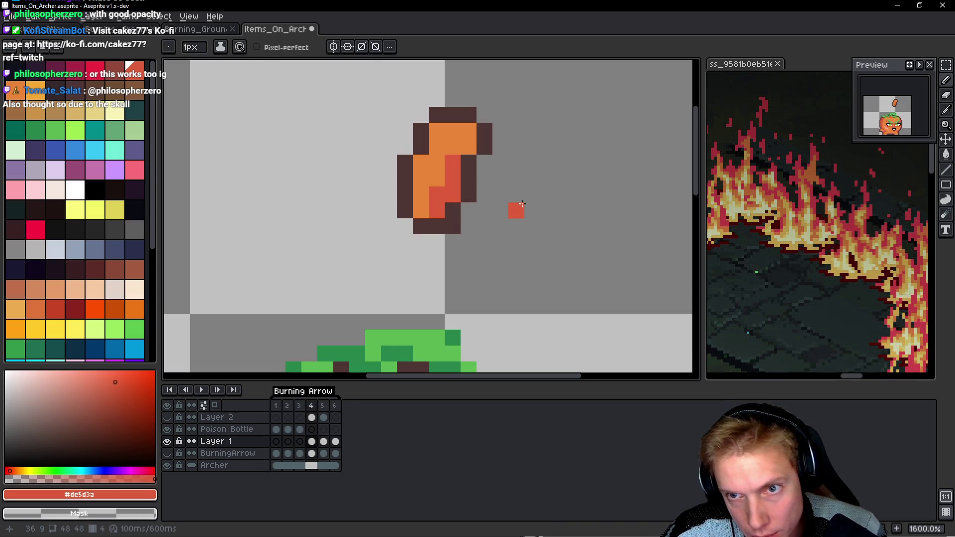
{"action": "key", "text": "space"}
Copy the hand pose into the next frame, shifted one pixel right.
{"action": "left_click_drag", "start_coordinate": [529, 96], "coordinate": [522, 124]}
{"action": "key", "text": "ctrl+d"}
{"action": "key", "text": "period"}
{"action": "key", "text": "ctrl+v"}
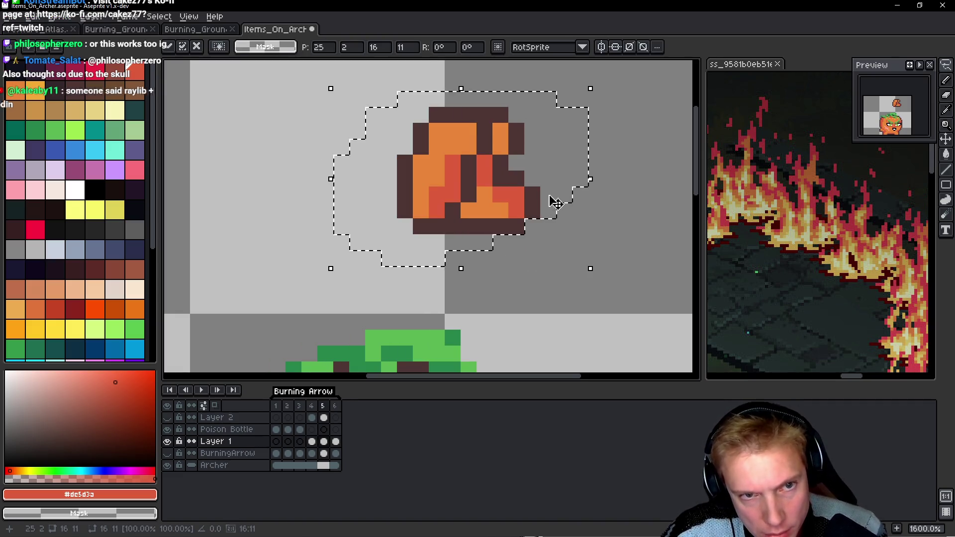
{"action": "mouse_move", "coordinate": [498, 174]}
{"action": "left_mouse_down"}
{"action": "mouse_move", "coordinate": [514, 174]}
{"action": "mouse_move", "coordinate": [514, 213]}
{"action": "left_mouse_up"}
{"action": "key", "text": "Return"}
{"action": "key", "text": "b"}
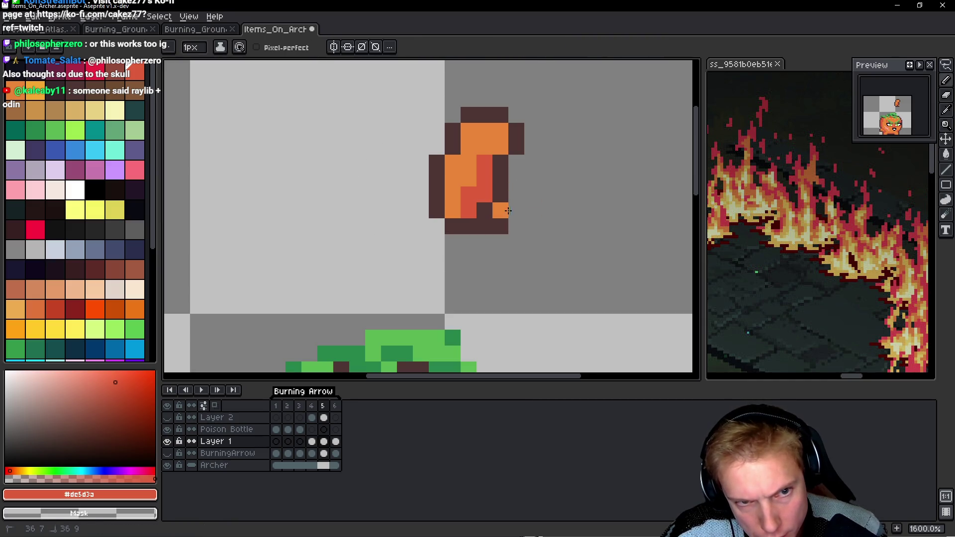
Erase the hand's lower-right pixels on the final frame and play the animation to check it.
{"action": "key", "text": "Right"}
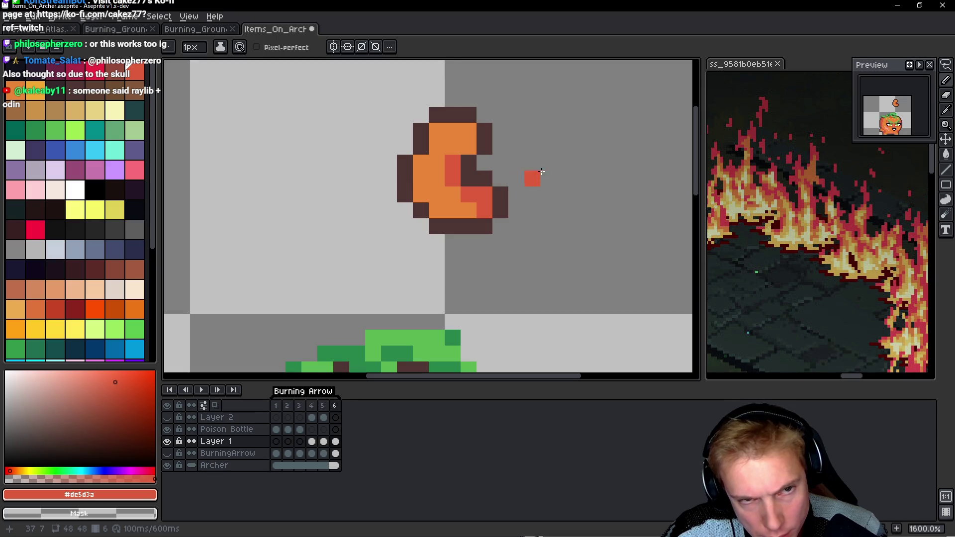
{"action": "key", "text": "ctrl+z"}
{"action": "key", "text": "ctrl+z"}
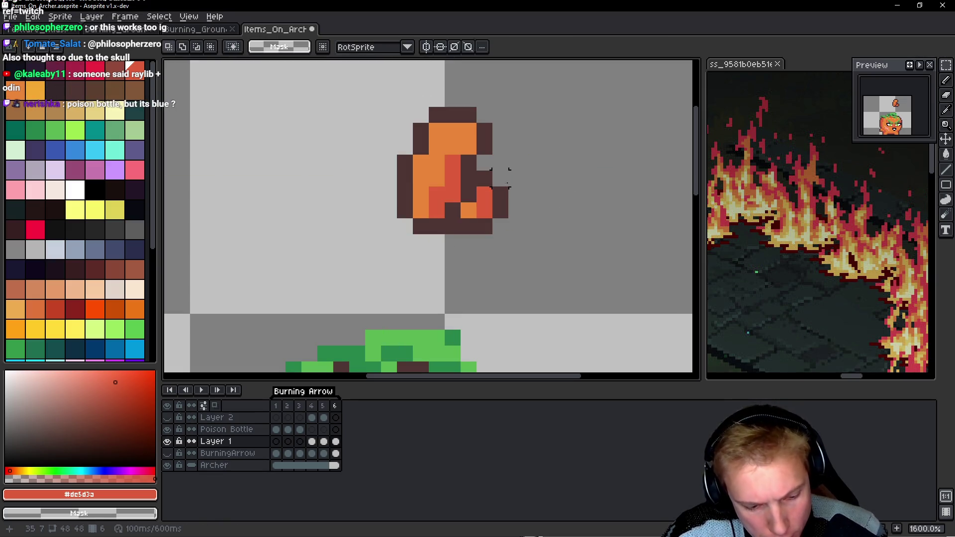
{"action": "key", "text": "b"}
{"action": "mouse_move", "coordinate": [499, 178]}
{"action": "left_mouse_down"}
{"action": "mouse_move", "coordinate": [499, 198]}
{"action": "mouse_move", "coordinate": [470, 227]}
{"action": "left_mouse_up"}
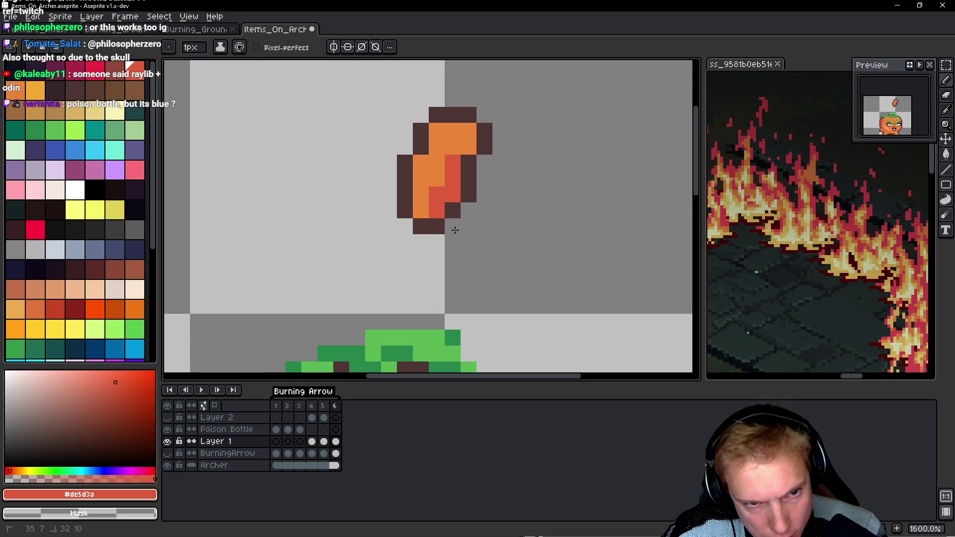
{"action": "scroll", "coordinate": [493, 224], "scroll_direction": "down", "scroll_amount": 1}
{"action": "key", "text": "Return"}
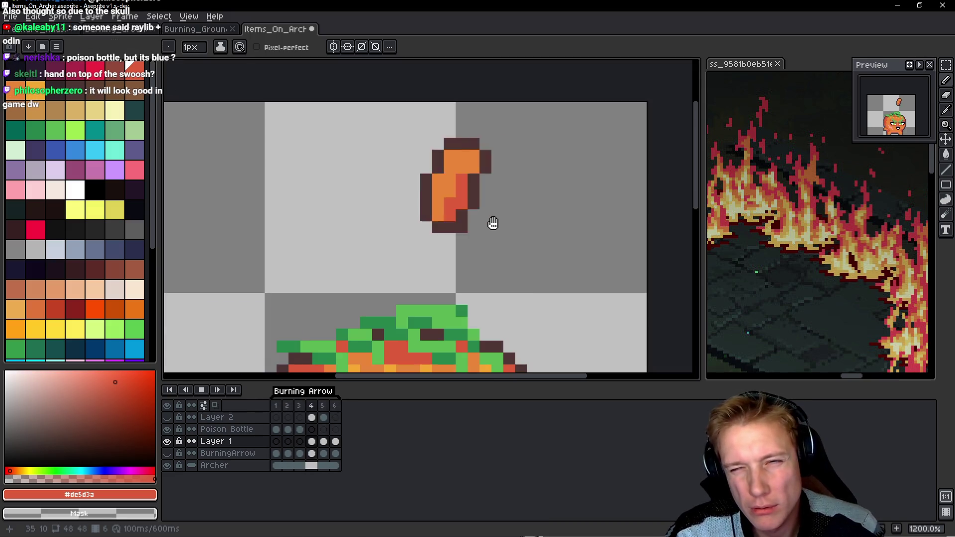
{"action": "scroll", "coordinate": [497, 209], "scroll_direction": "down", "scroll_amount": 1}
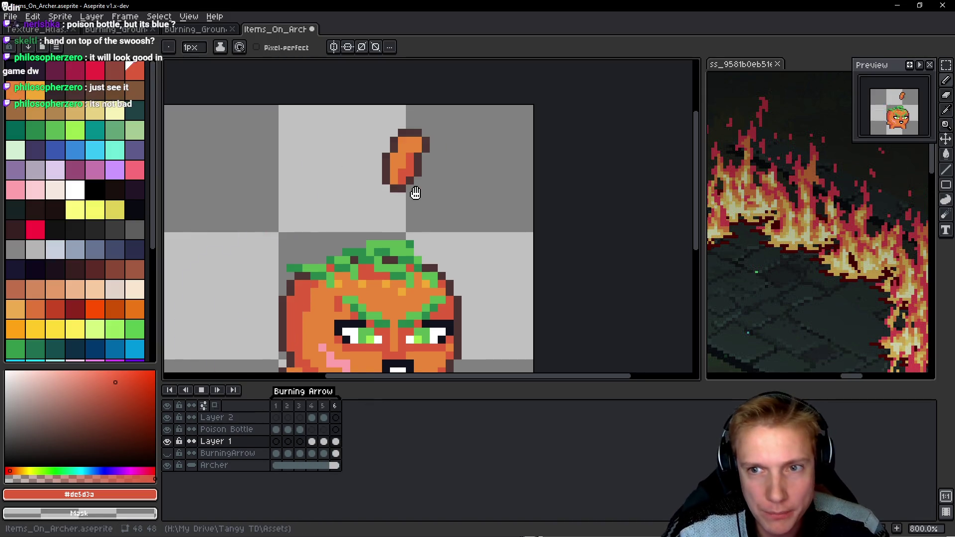
{"action": "scroll", "coordinate": [421, 184], "scroll_direction": "down", "scroll_amount": 2}
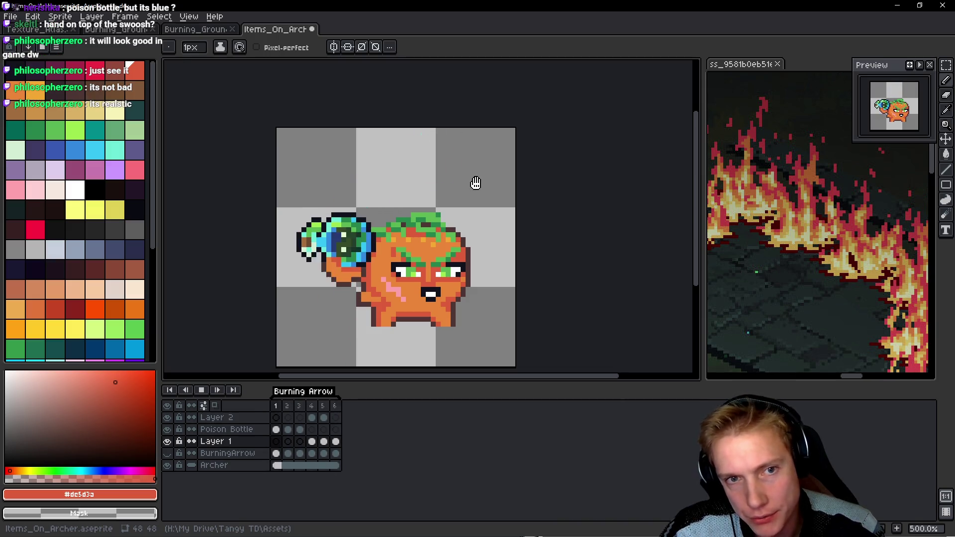
{"action": "key", "text": "Return"}
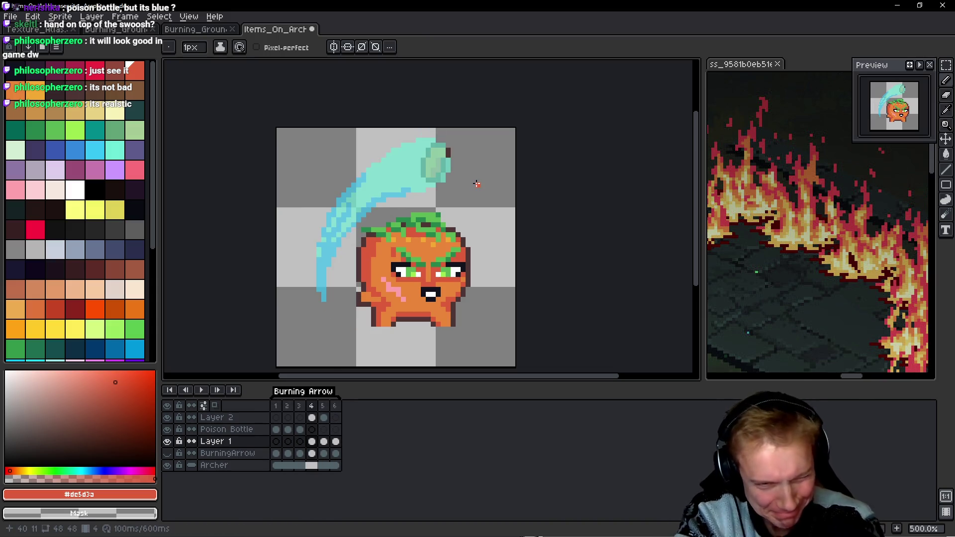
{"action": "key", "text": "Return"}
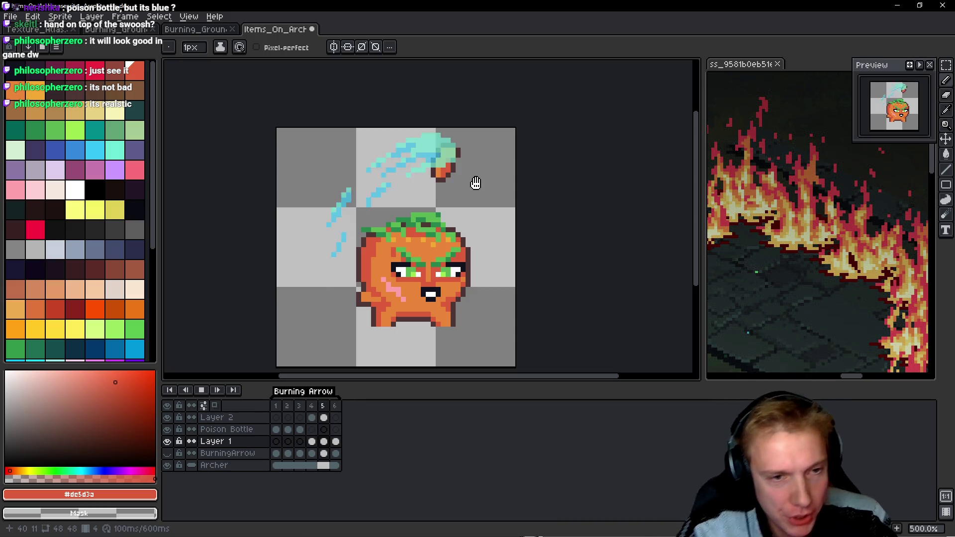
{"action": "key", "text": "Return"}
{"action": "key", "text": "Return"}
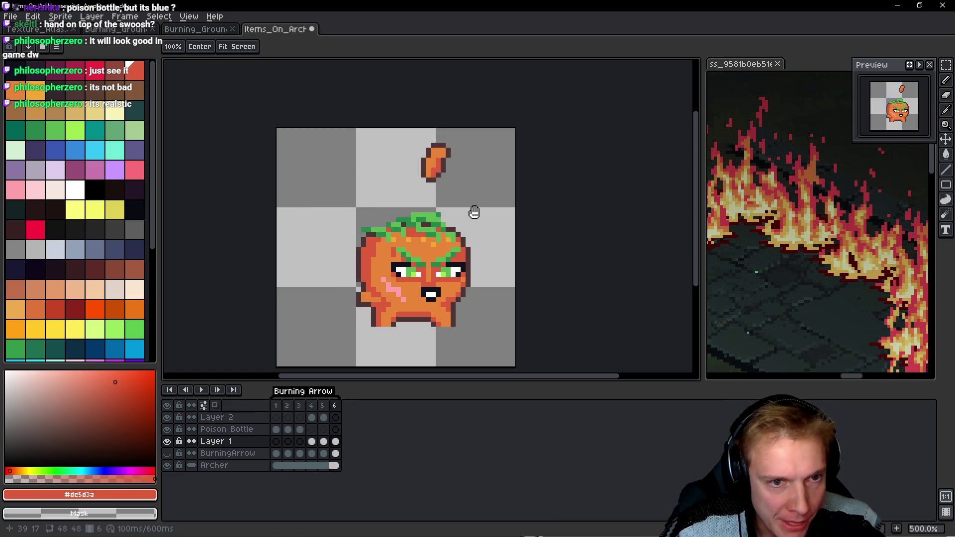
{"action": "key", "text": "Return"}
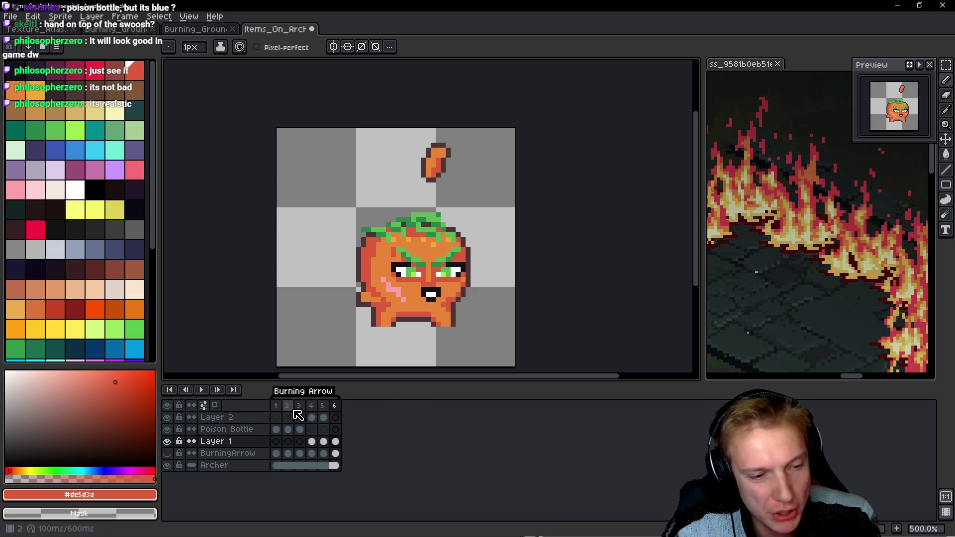
Rename Layer 2 to 'Poison Bottle Throw' and Layer 1 to 'Hand'.
{"action": "double_click", "coordinate": [242, 419]}
{"action": "type", "text": "Poison Bottle Throw"}
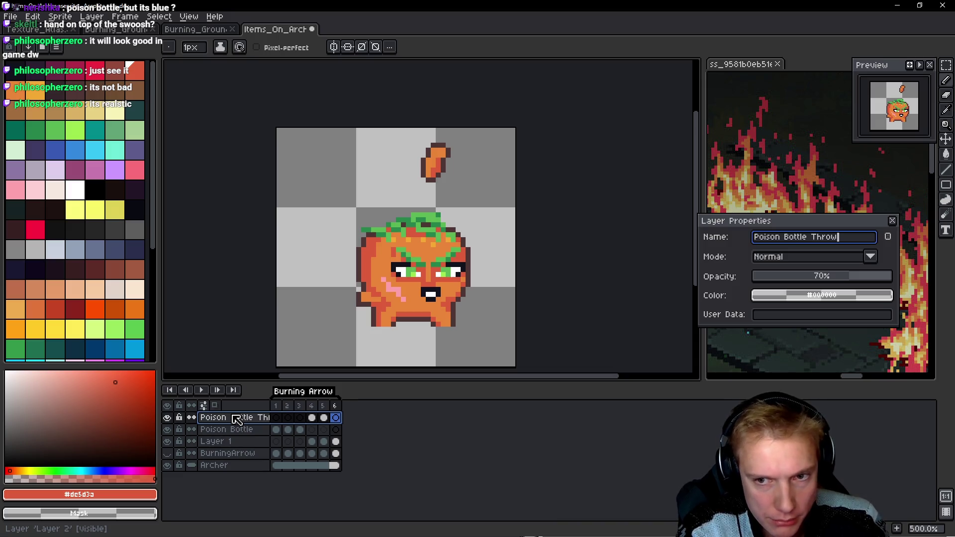
{"action": "key", "text": "Return"}
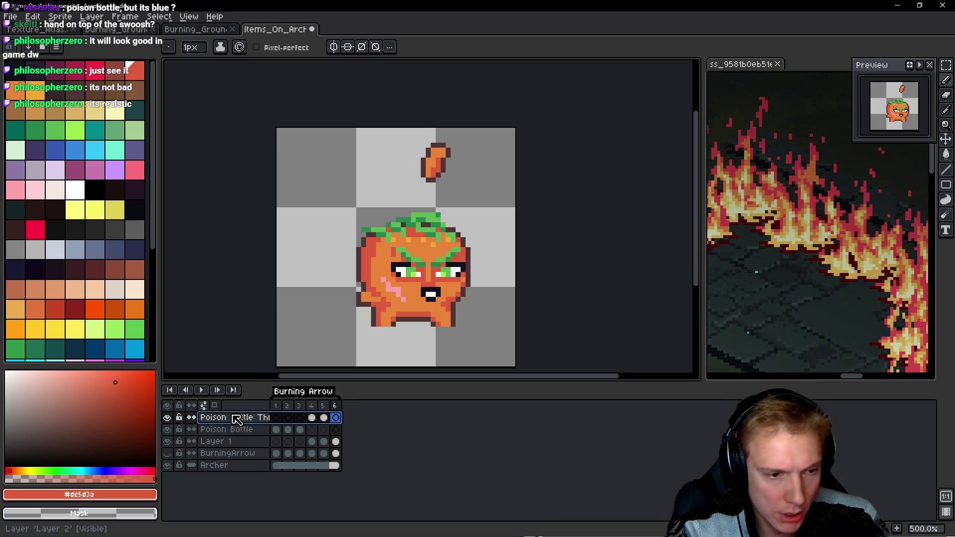
{"action": "double_click", "coordinate": [228, 442]}
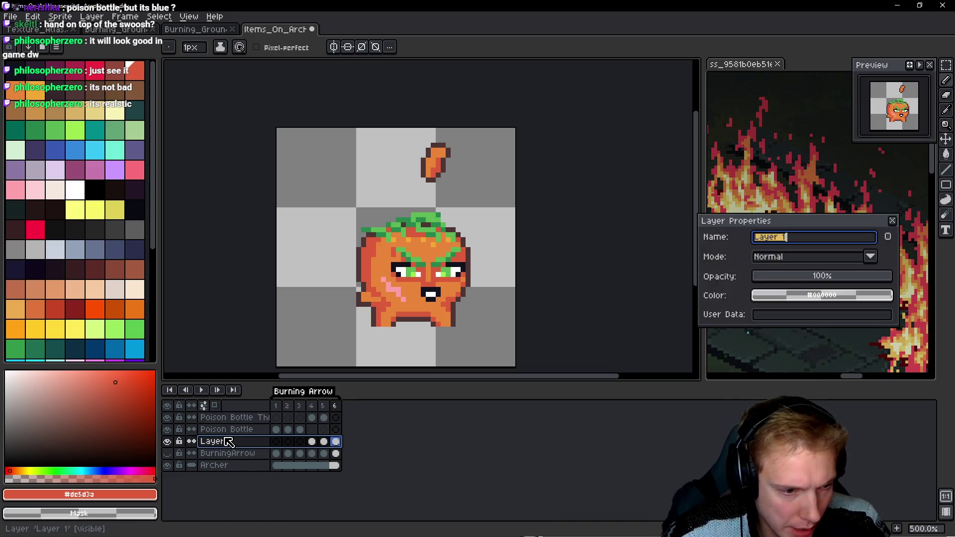
{"action": "type", "text": "Hand"}
{"action": "key", "text": "Return"}
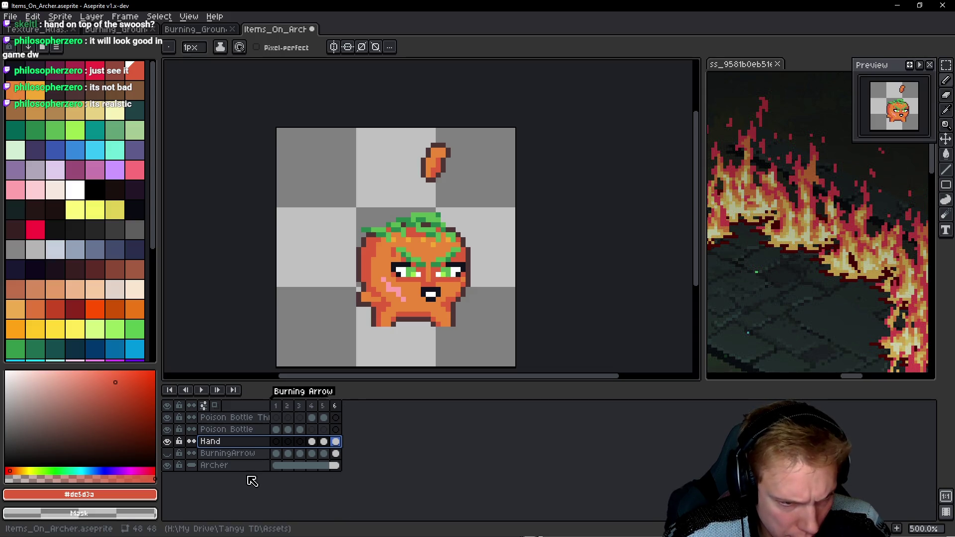
Show the BurningArrow layer and play the animation to compare it with the new throw.
{"action": "left_click", "coordinate": [168, 453]}
{"action": "key", "text": "Left"}
{"action": "key", "text": "Return"}
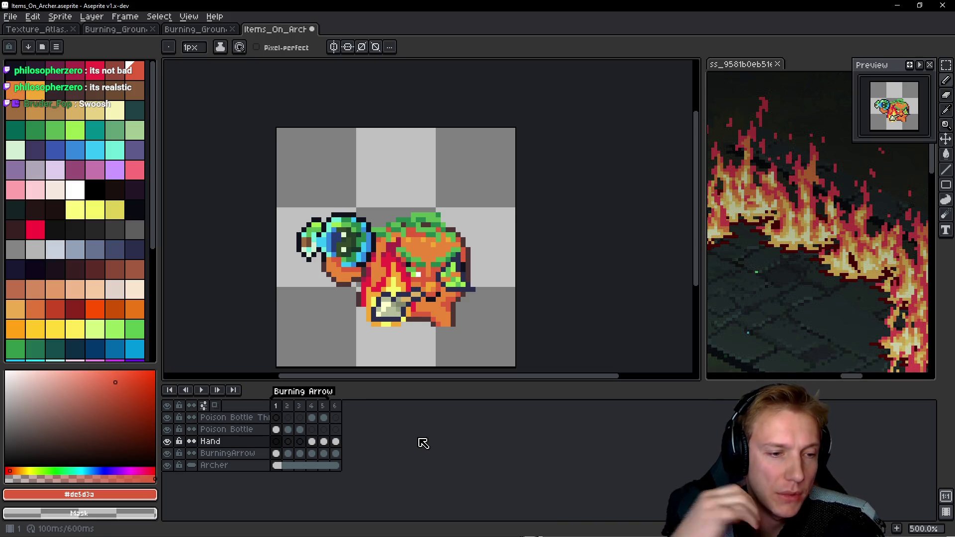
{"action": "key", "text": "Return"}
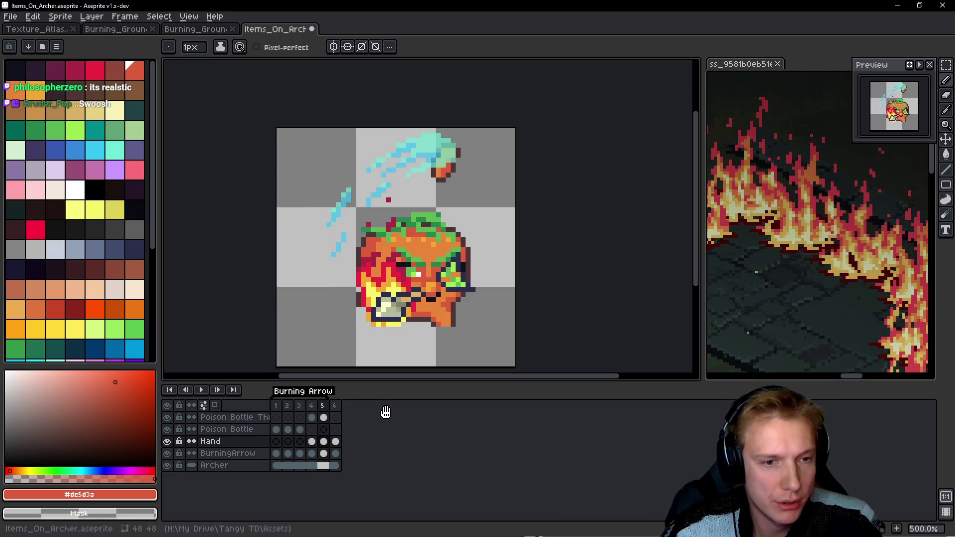
{"action": "key", "text": "Return"}
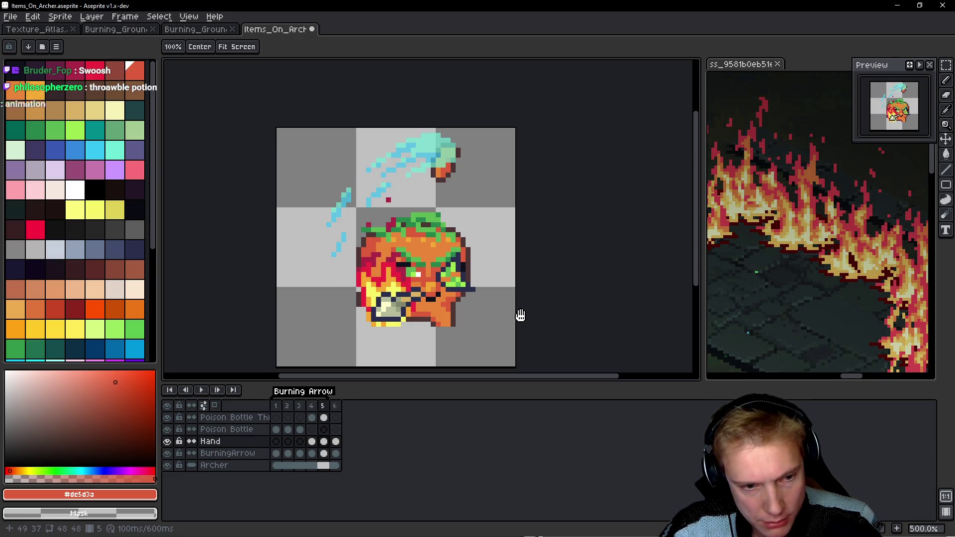
{"action": "key", "text": "Return"}
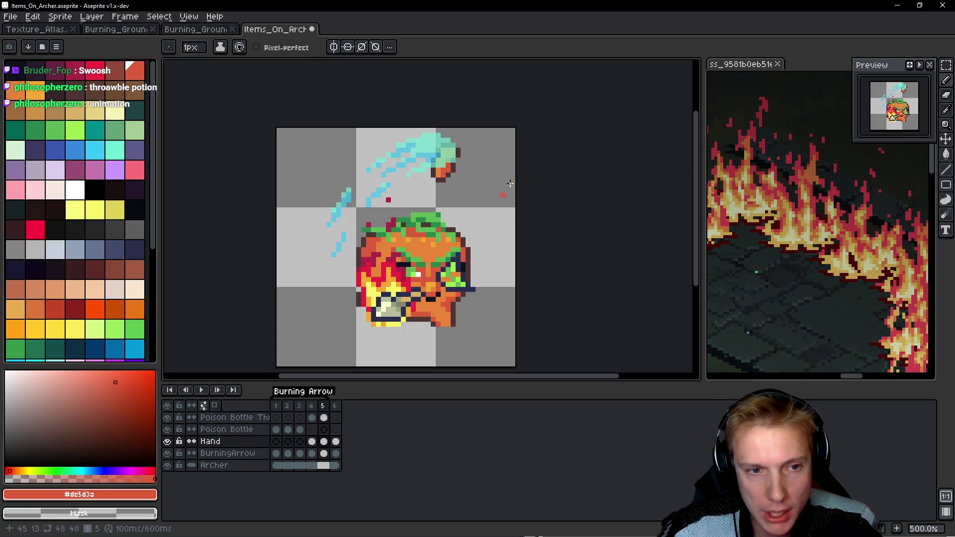
Delete the BurningArrow layer and replay the animation.
{"action": "left_click_drag", "start_coordinate": [527, 262], "coordinate": [520, 251]}
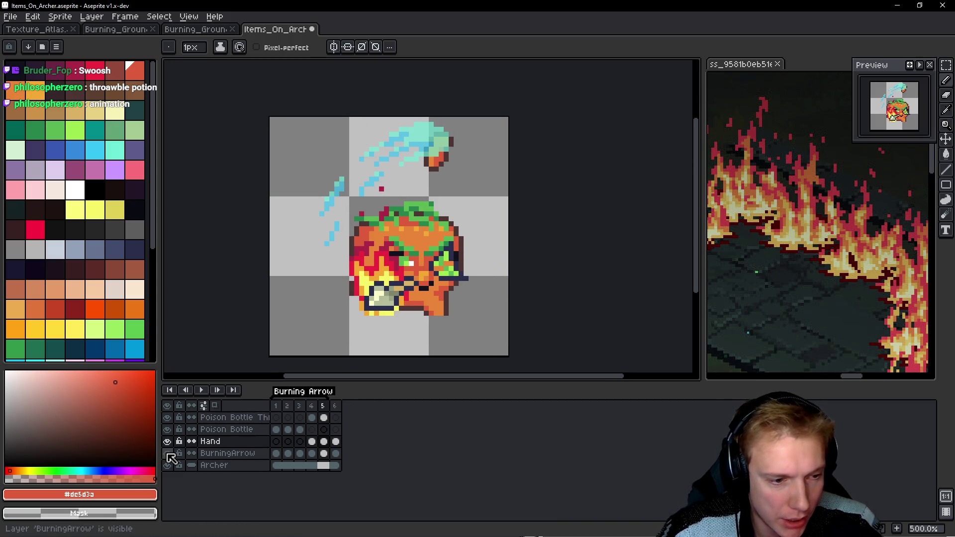
{"action": "left_click", "coordinate": [240, 454]}
{"action": "key", "text": "Delete"}
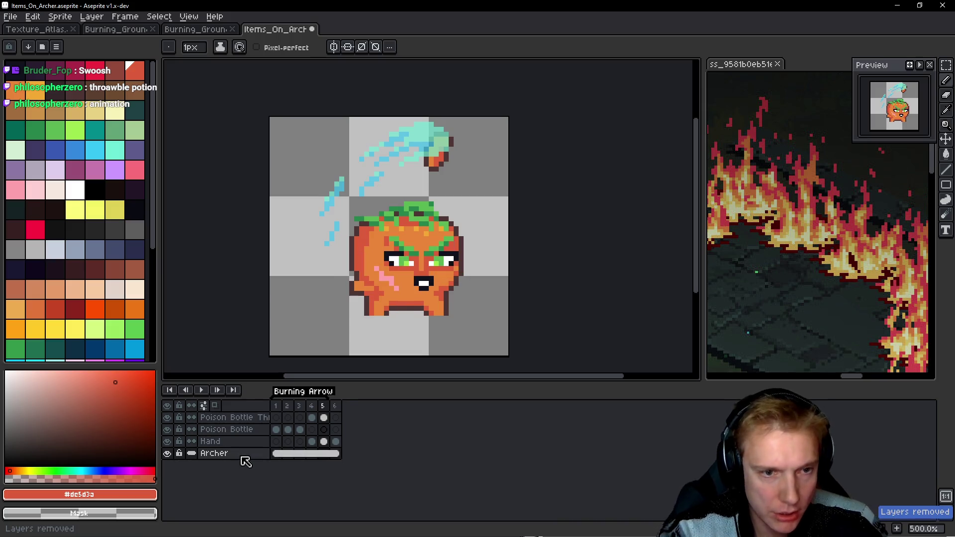
{"action": "left_click_drag", "start_coordinate": [531, 242], "coordinate": [513, 247]}
{"action": "key", "text": "Return"}
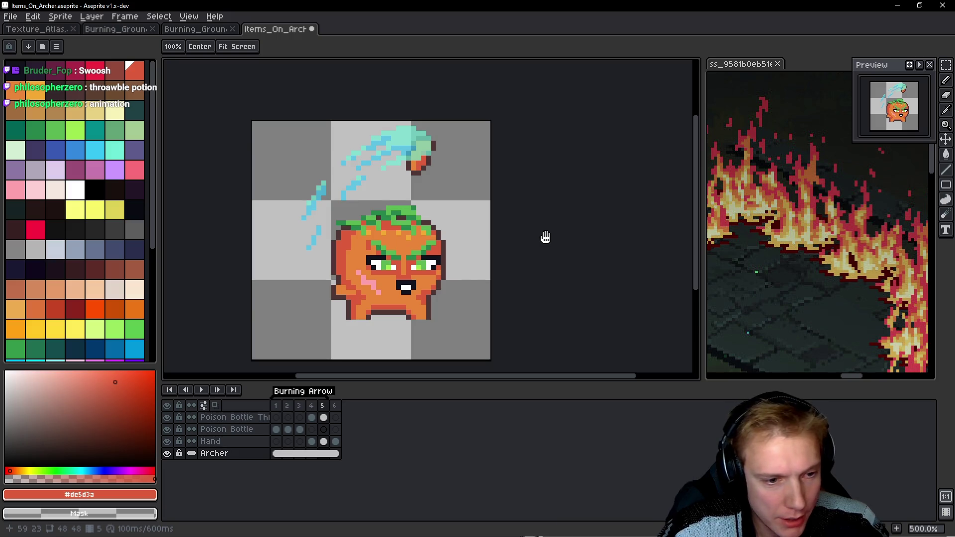
Add a Loop tag spanning frames 1–5.
{"action": "left_click_drag", "start_coordinate": [276, 406], "coordinate": [328, 407]}
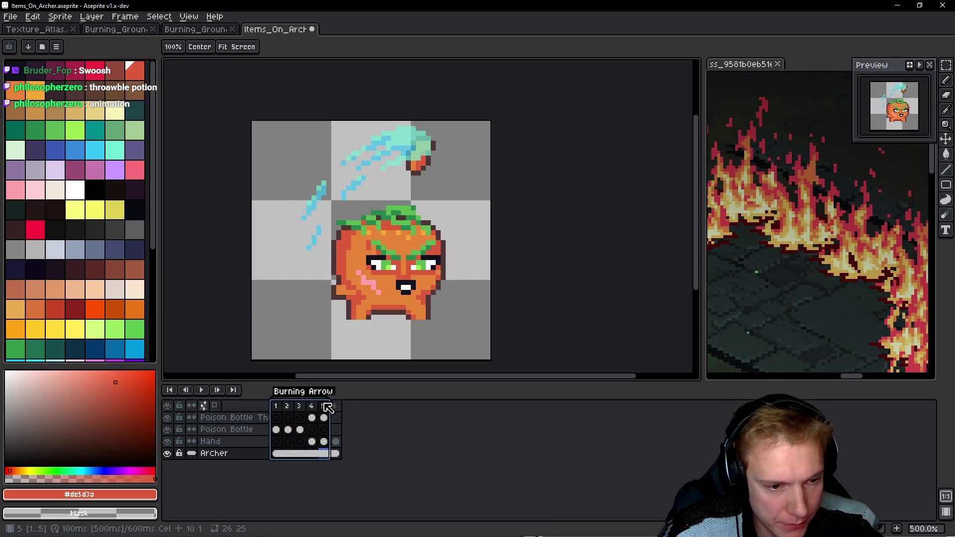
{"action": "key", "text": "F2"}
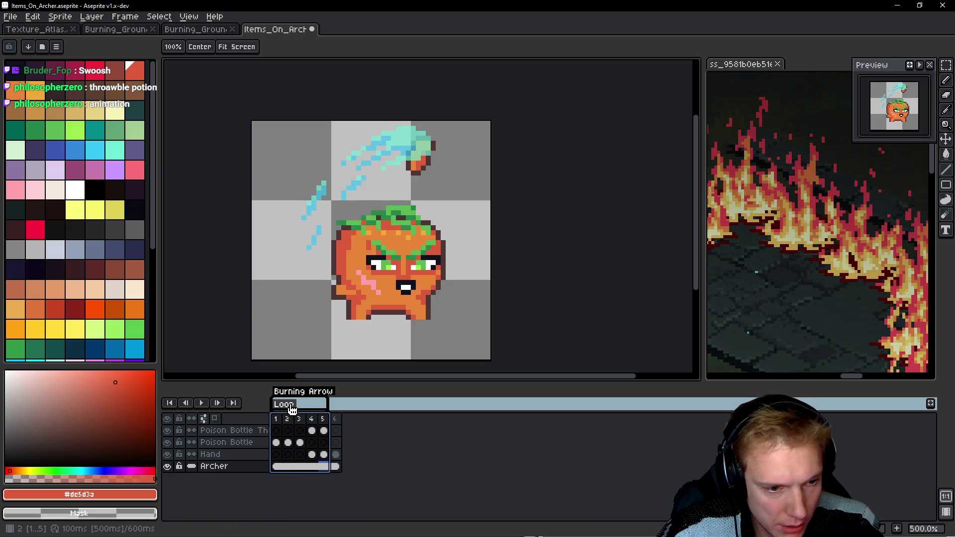
{"action": "double_click", "coordinate": [292, 406]}
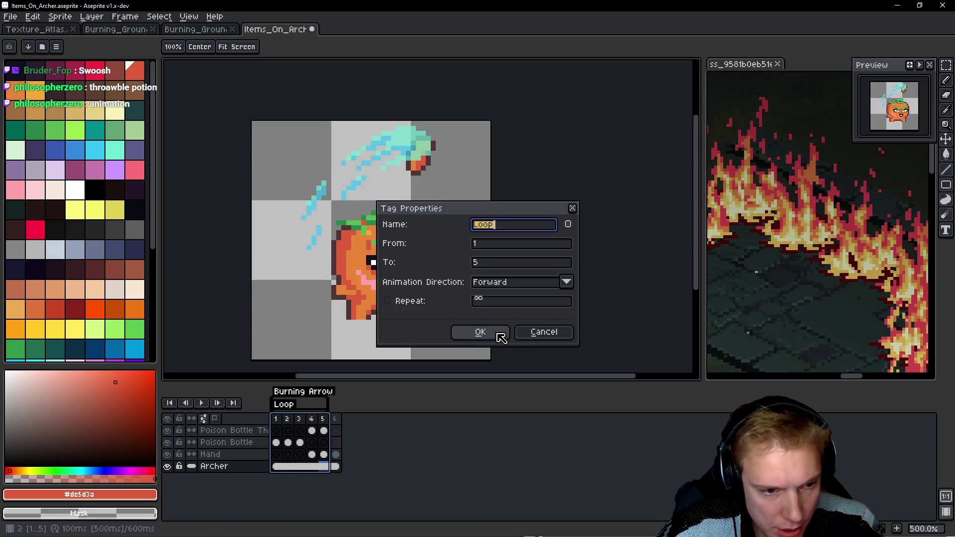
{"action": "left_click", "coordinate": [498, 334]}
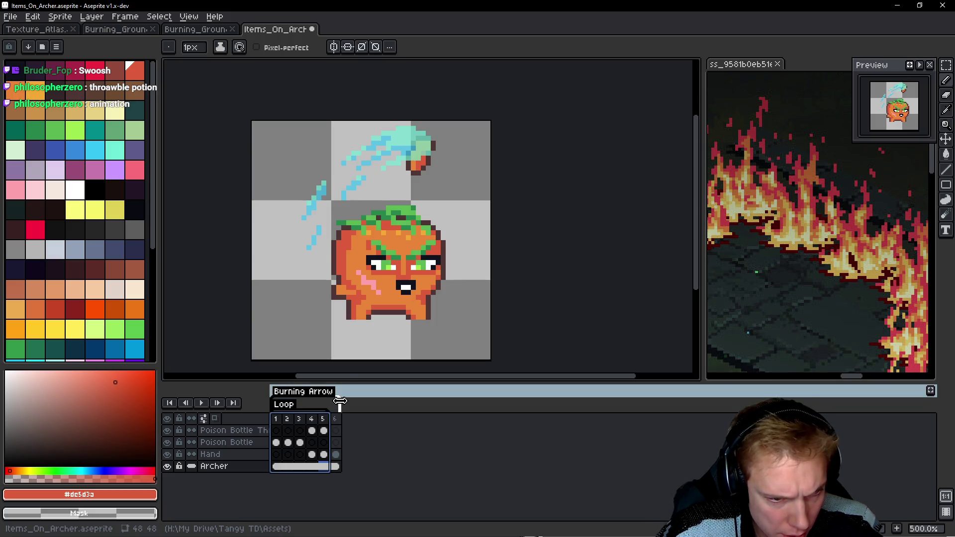
Rename the Burning Arrow tag to 'Throw'.
{"action": "double_click", "coordinate": [313, 396]}
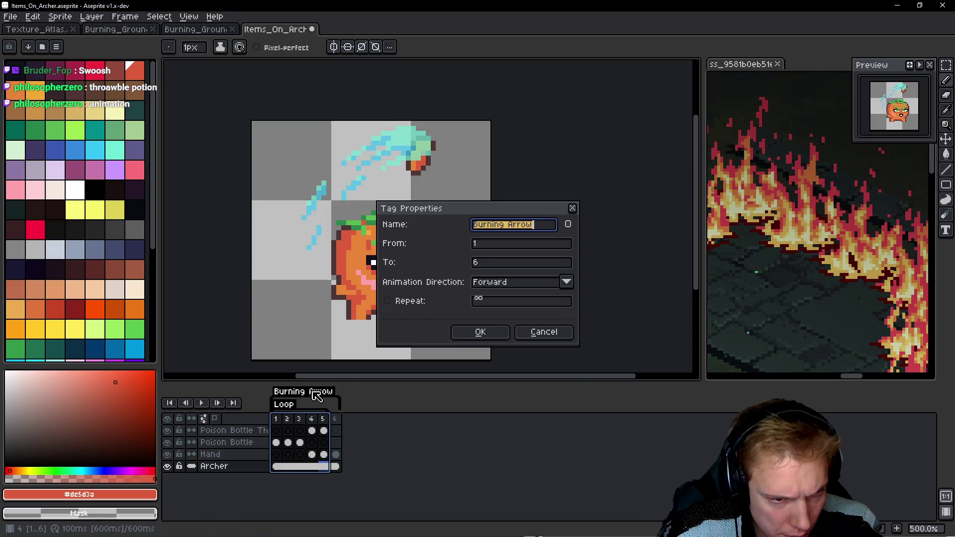
{"action": "type", "text": "Throw"}
{"action": "key", "text": "Return"}
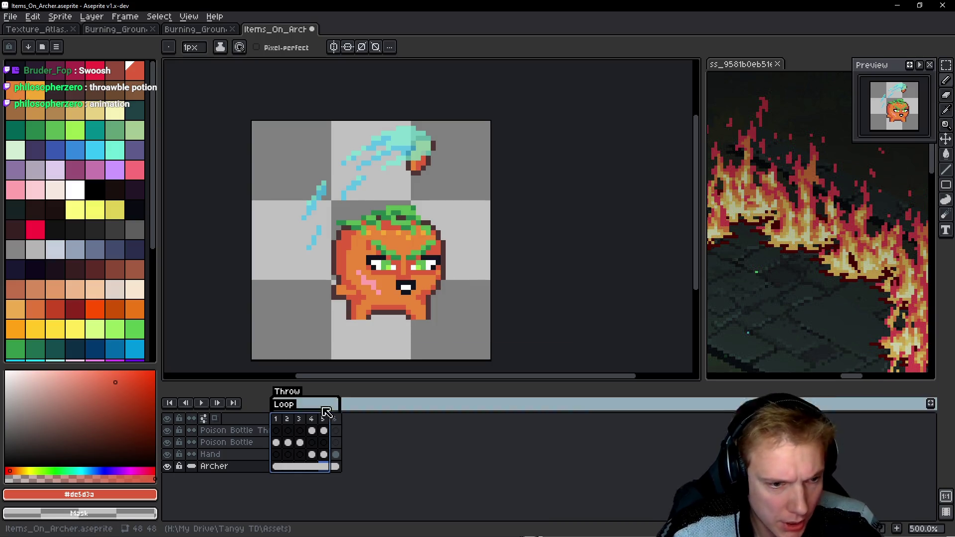
Delete the Loop tag and play the animation to check it.
{"action": "double_click", "coordinate": [323, 406]}
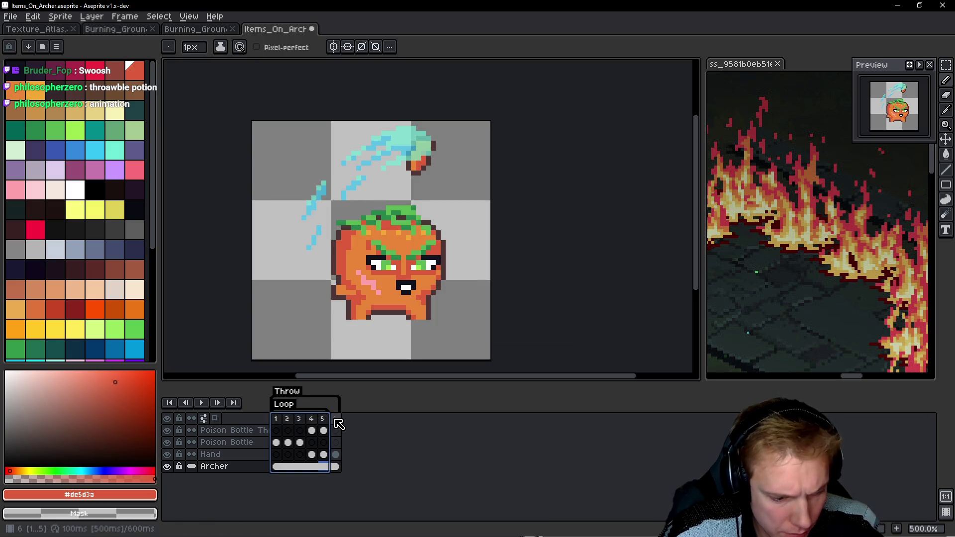
{"action": "key", "text": "Return"}
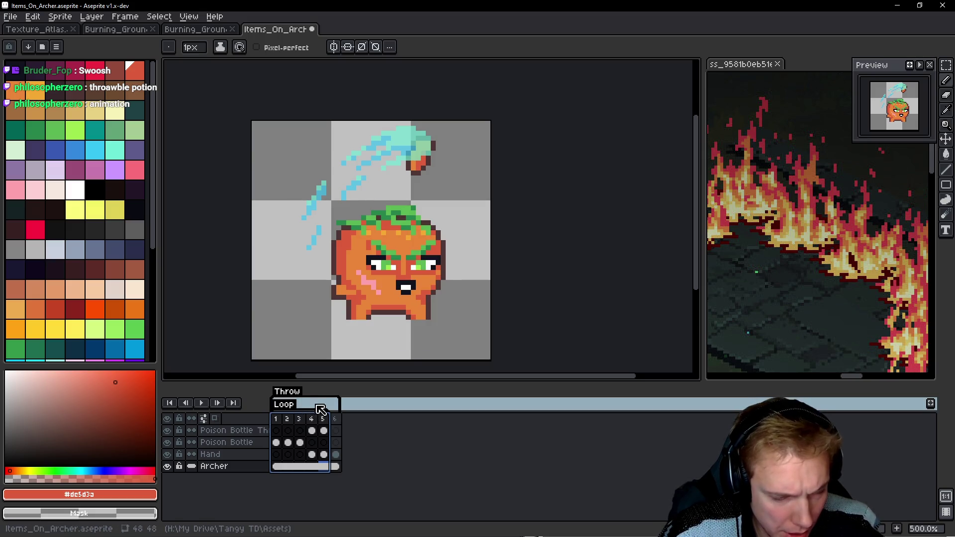
{"action": "right_click", "coordinate": [290, 406]}
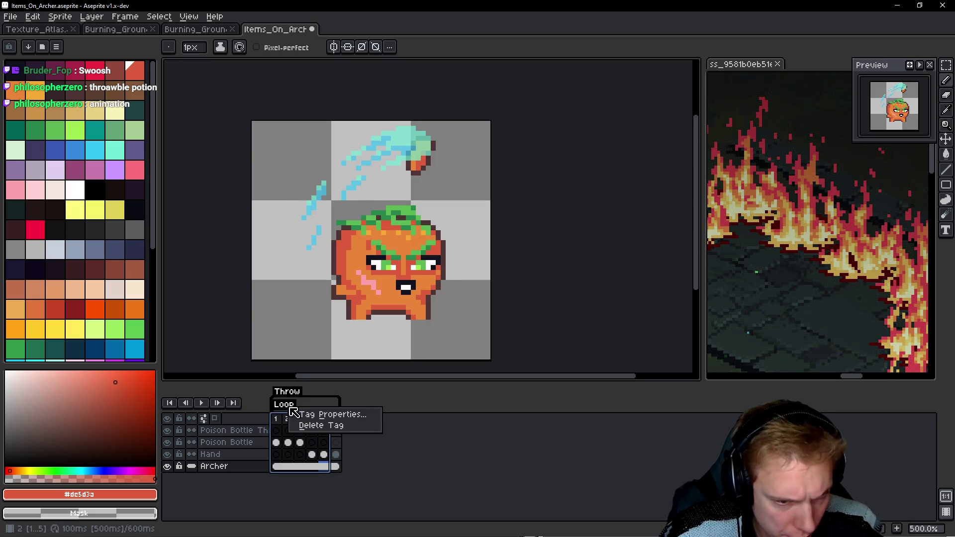
{"action": "left_click", "coordinate": [324, 427]}
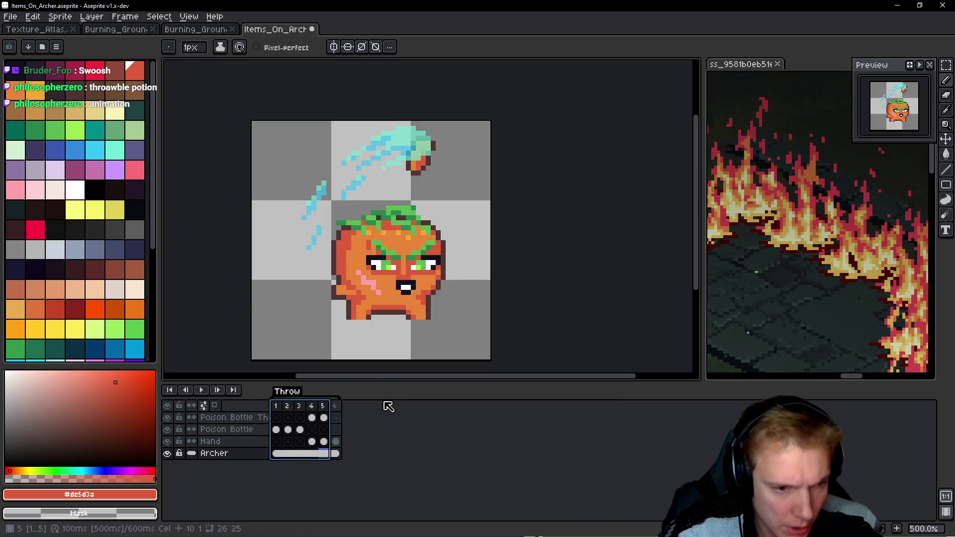
{"action": "key", "text": "Return"}
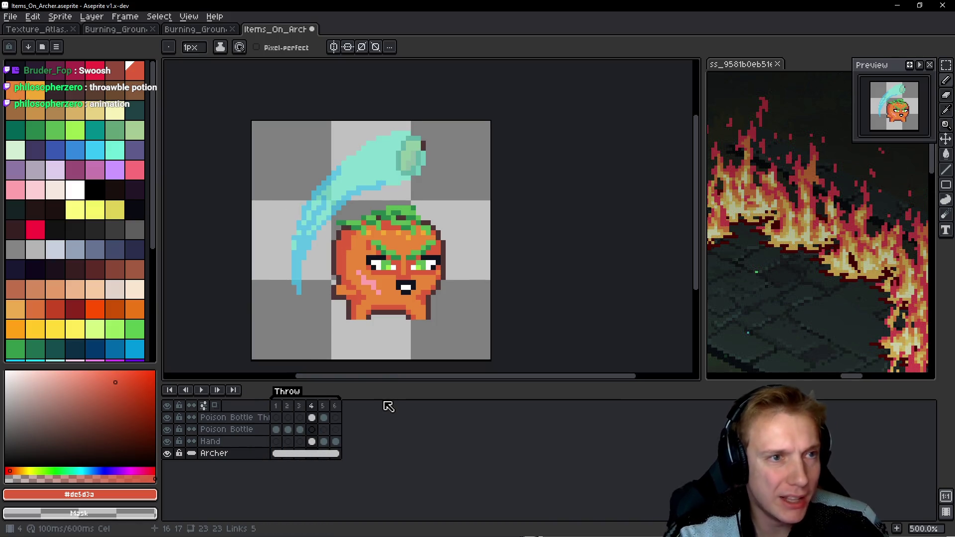
Save As Poison_Bottle_Throw.aseprite, then export the frames to Poison_Bottle_Throw.png with Export Sprite Sheet.
{"action": "left_click", "coordinate": [10, 17]}
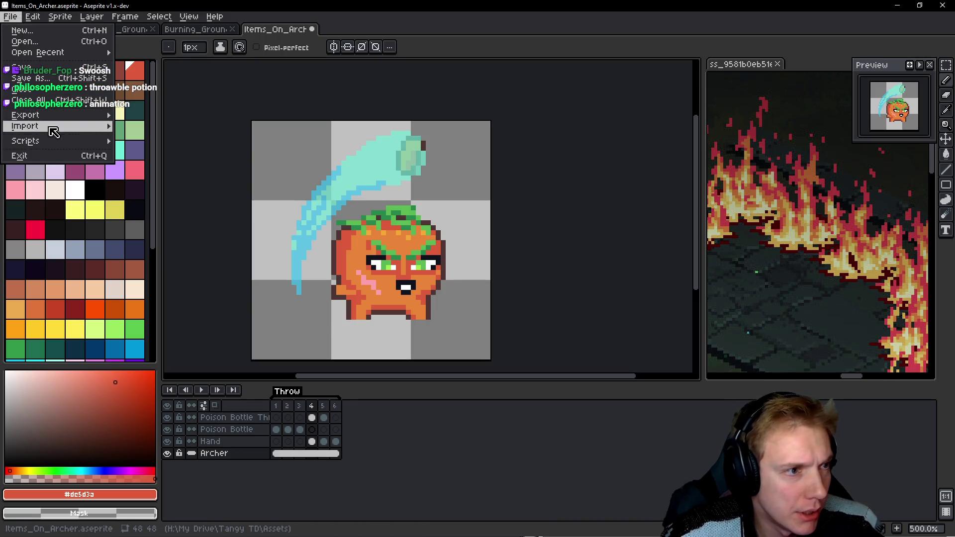
{"action": "left_click", "coordinate": [35, 78]}
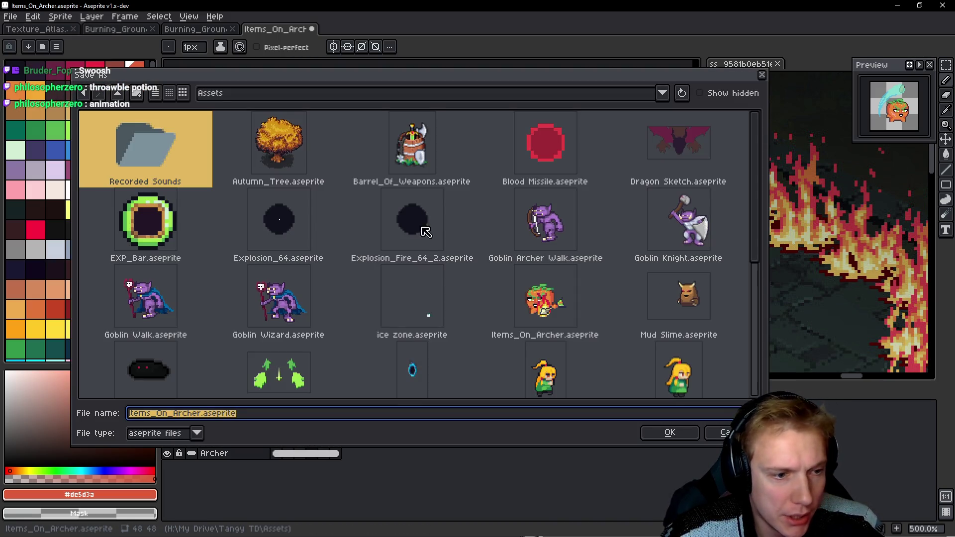
{"action": "type", "text": "Poison_Bott"}
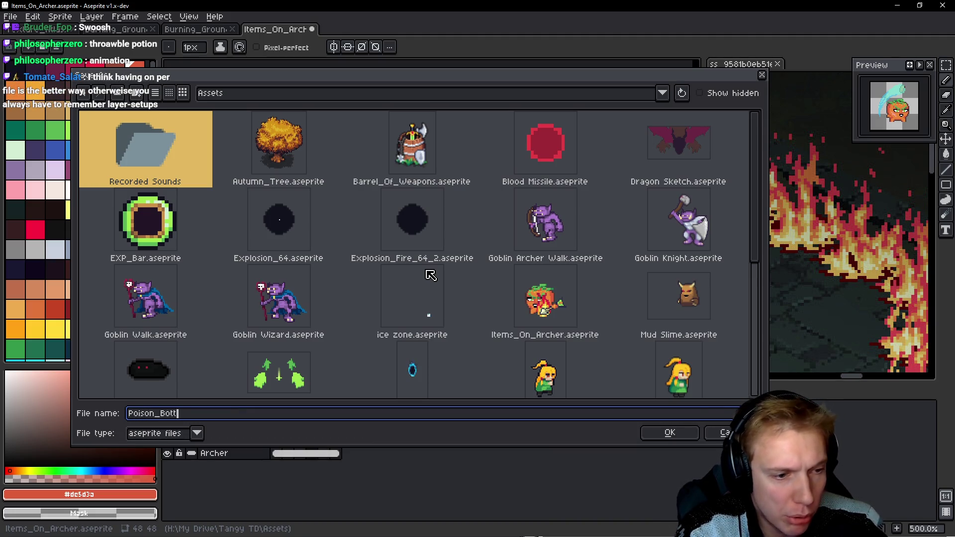
{"action": "type", "text": "le_Throw"}
{"action": "key", "text": "Return"}
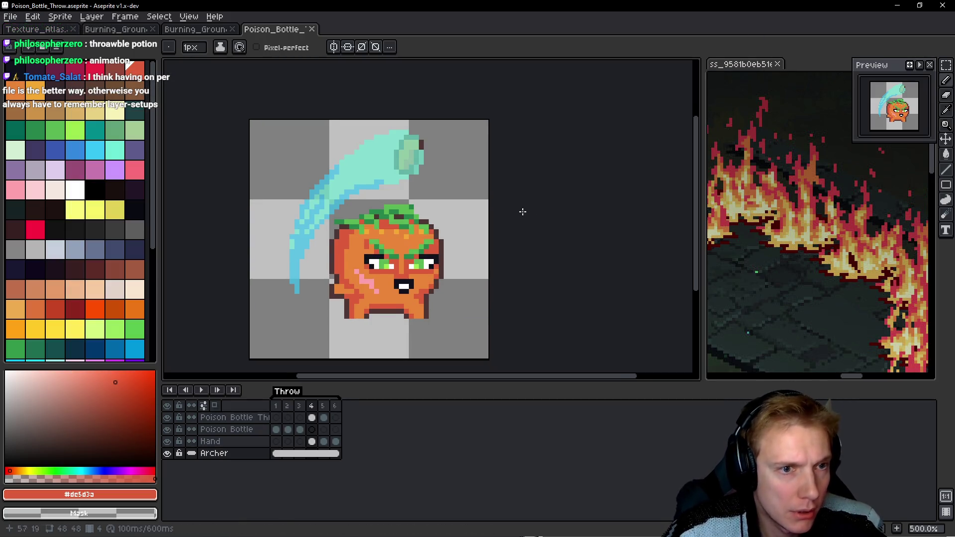
{"action": "key", "text": "ctrl+e"}
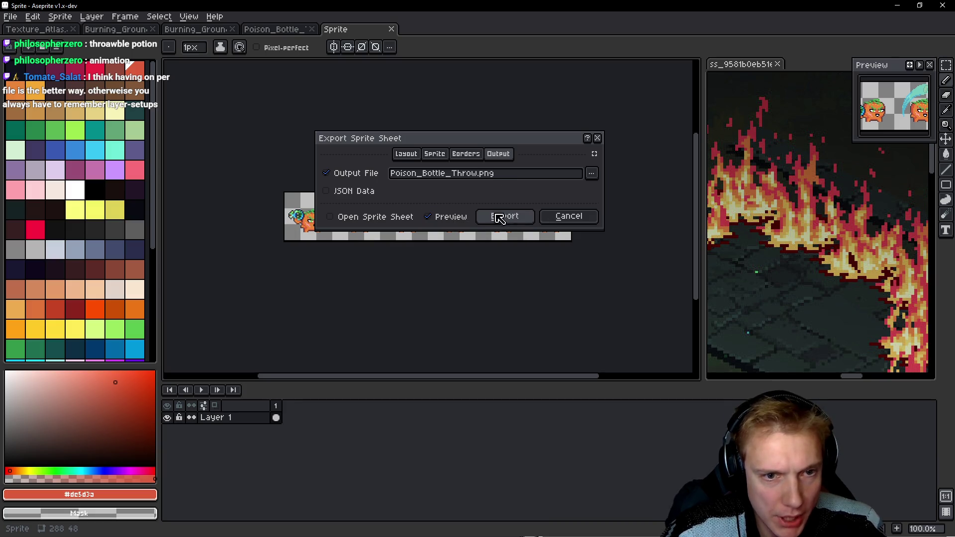
{"action": "left_click", "coordinate": [568, 217]}
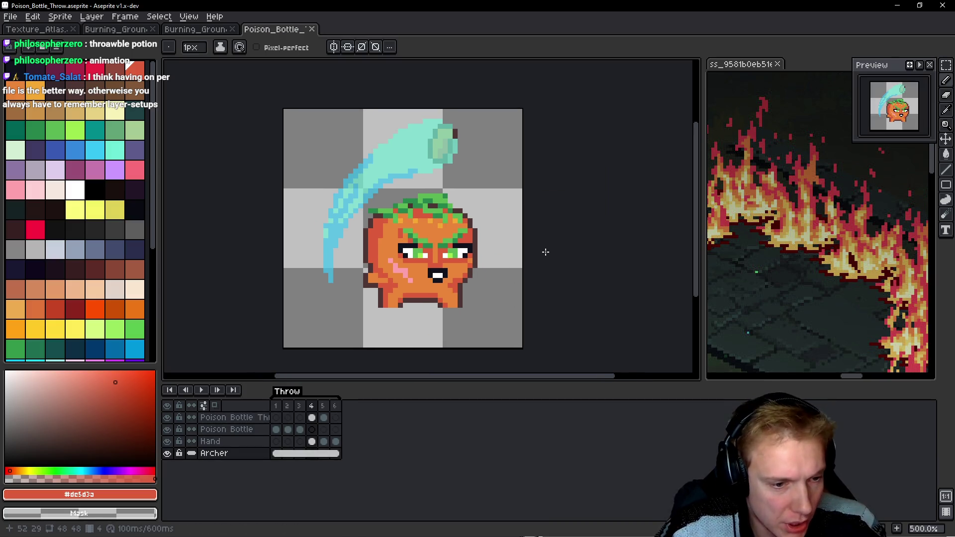
Hide the archer layer and step through the frames to view the thrown bottle.
{"action": "left_click", "coordinate": [168, 453]}
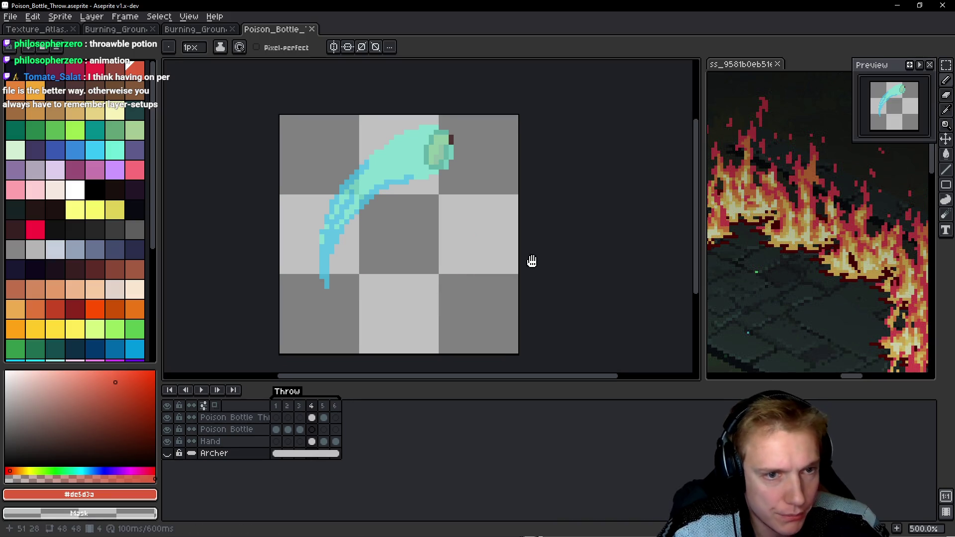
{"action": "key", "text": "Left"}
{"action": "left_click_drag", "start_coordinate": [577, 241], "coordinate": [558, 255]}
{"action": "key", "text": "Right"}
{"action": "key", "text": "Right"}
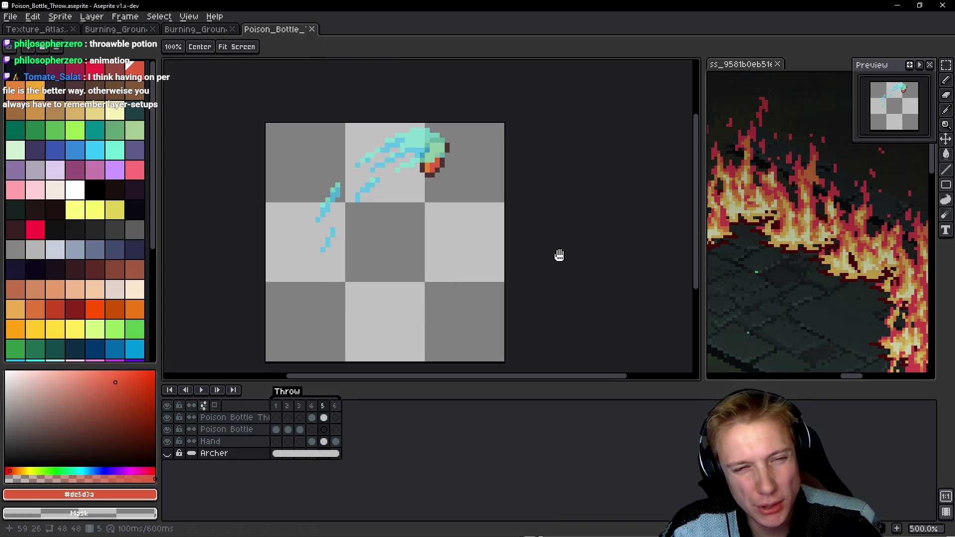
{"action": "key", "text": "Return"}
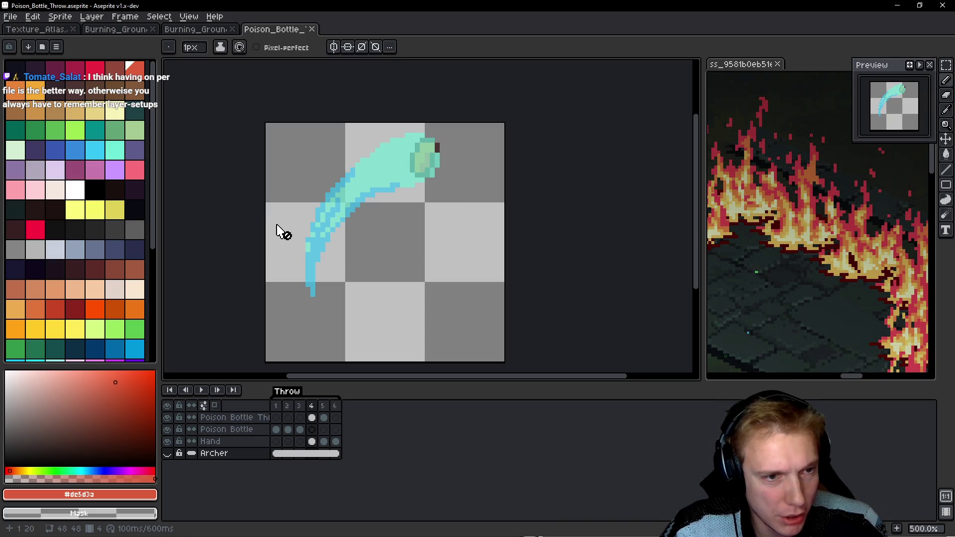
Trim both canvas sides inward to a 32 px width.
{"action": "key", "text": "ctrl+alt+c"}
{"action": "left_click_drag", "start_coordinate": [260, 239], "coordinate": [281, 238]}
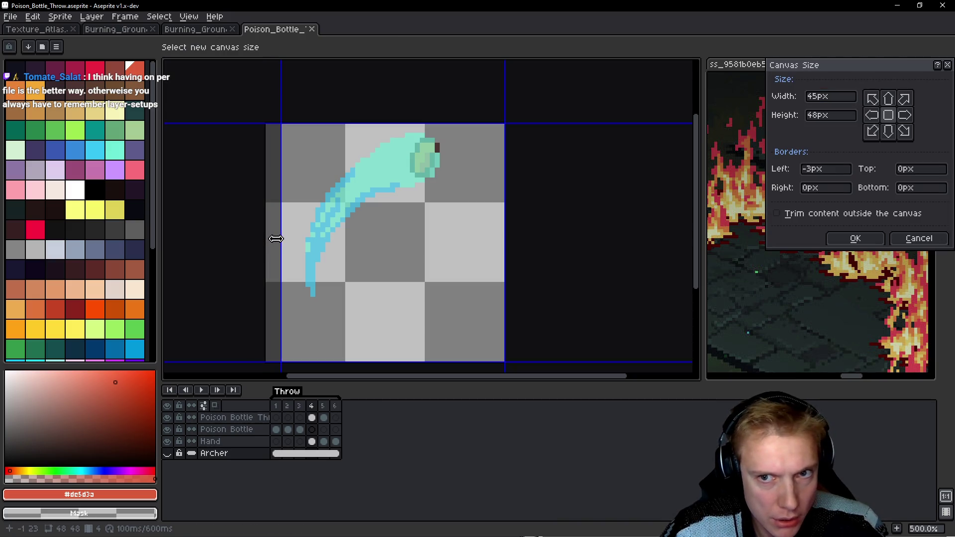
{"action": "left_click_drag", "start_coordinate": [499, 230], "coordinate": [449, 234]}
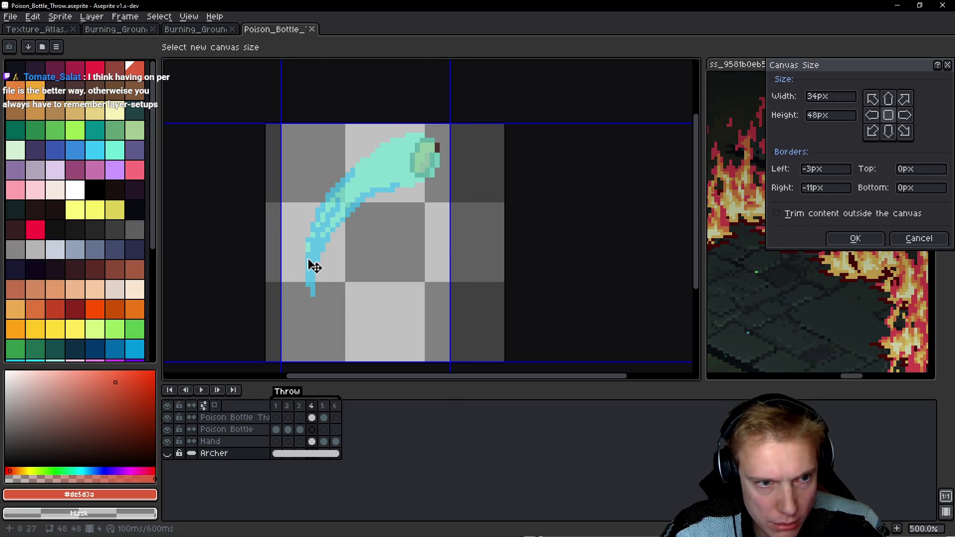
{"action": "left_click_drag", "start_coordinate": [281, 254], "coordinate": [286, 253]}
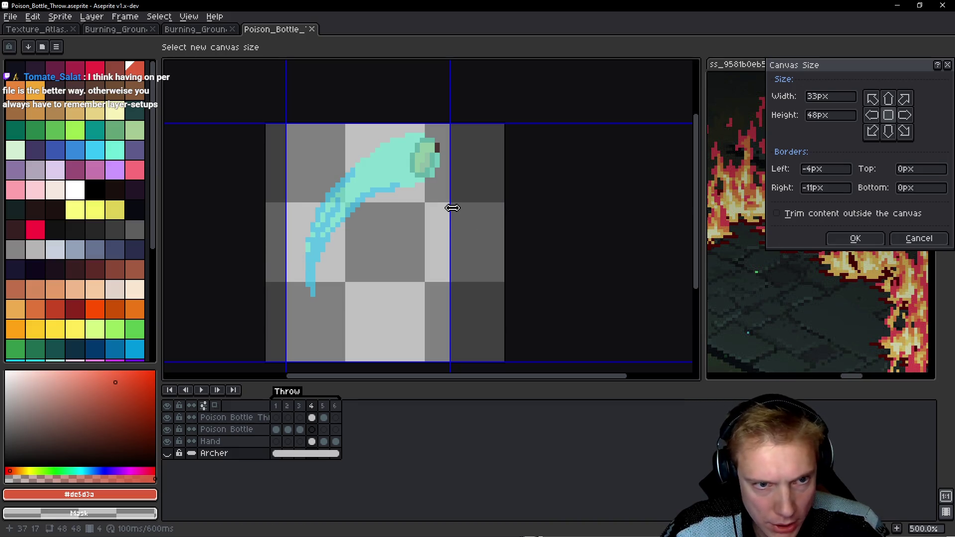
{"action": "left_click_drag", "start_coordinate": [446, 207], "coordinate": [439, 207]}
{"action": "left_click", "coordinate": [838, 242]}
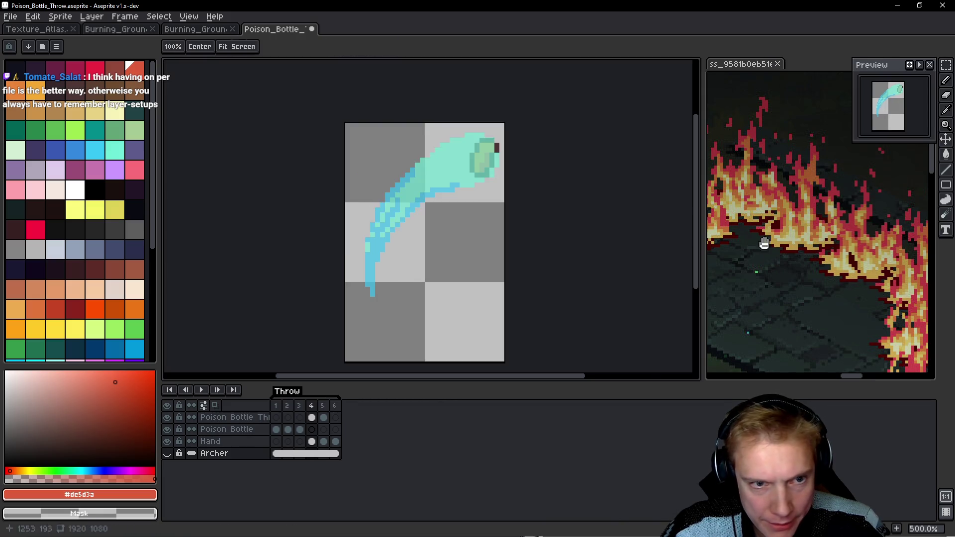
Undo the canvas back to 48×48 px and replay the throw animation.
{"action": "key", "text": "comma"}
{"action": "key", "text": "period"}
{"action": "key", "text": "period"}
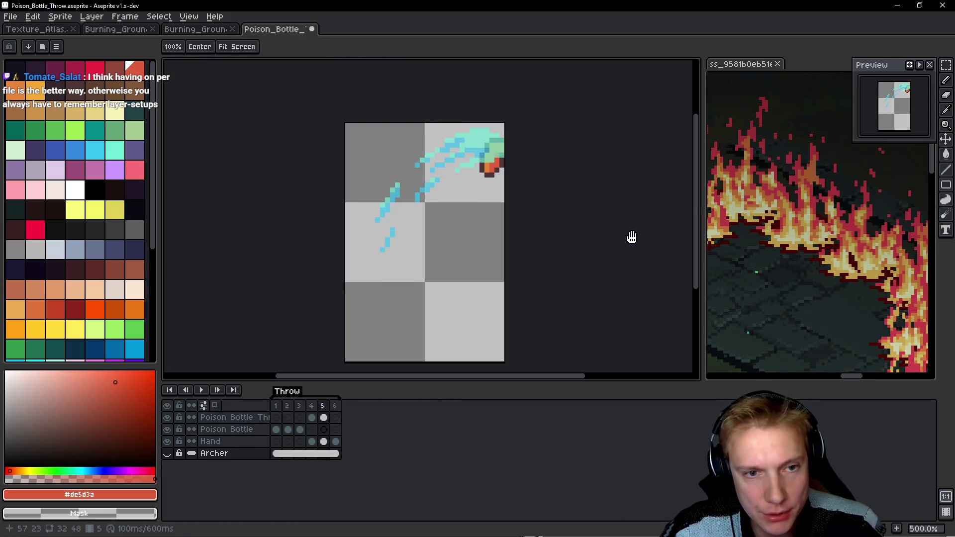
{"action": "key", "text": "ctrl+z"}
{"action": "key", "text": "ctrl+z"}
{"action": "key", "text": "ctrl+z"}
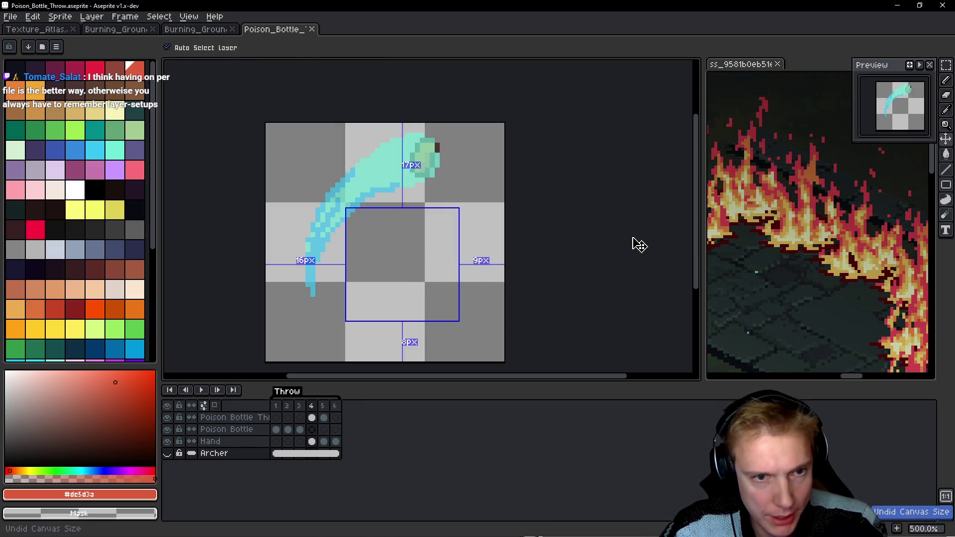
{"action": "scroll", "coordinate": [506, 243], "scroll_direction": "right", "scroll_amount": 2}
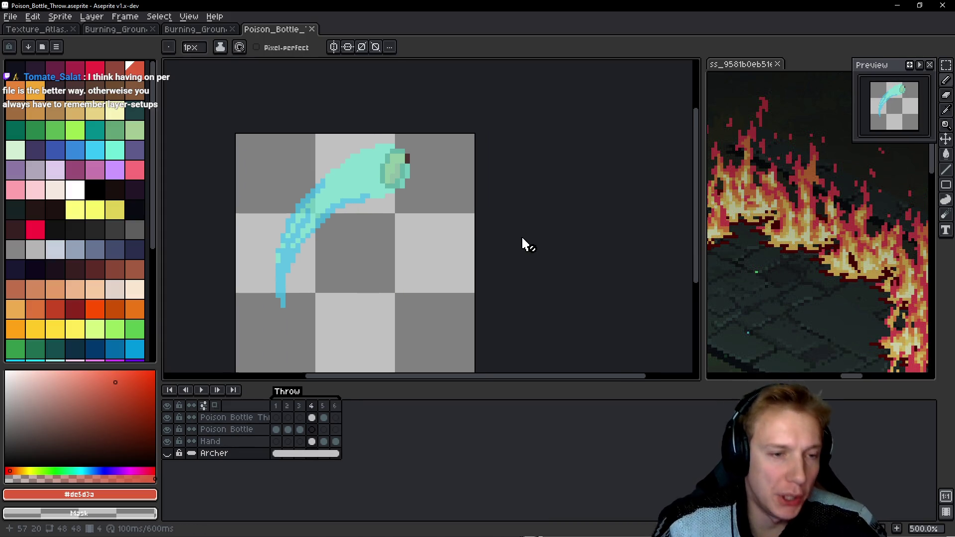
{"action": "key", "text": "Return"}
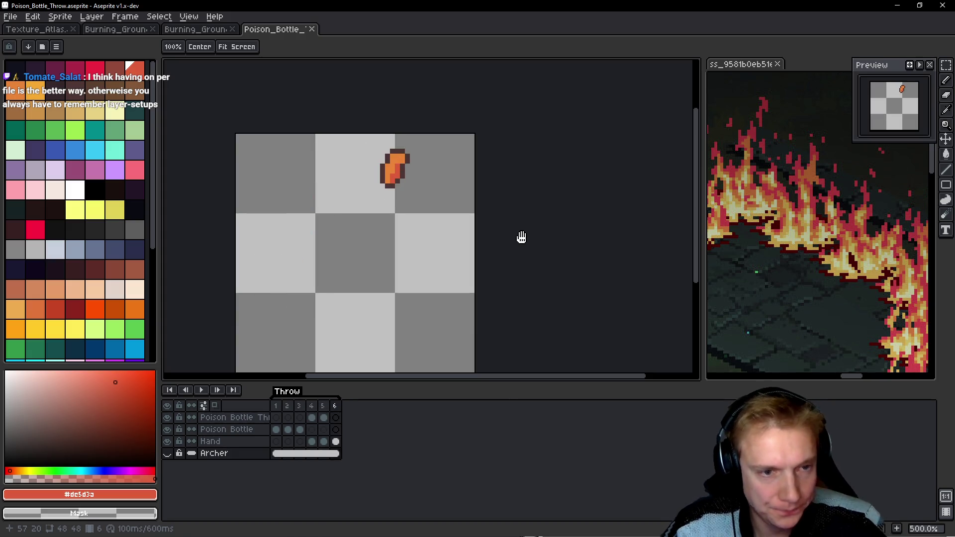
{"action": "key", "text": "Return"}
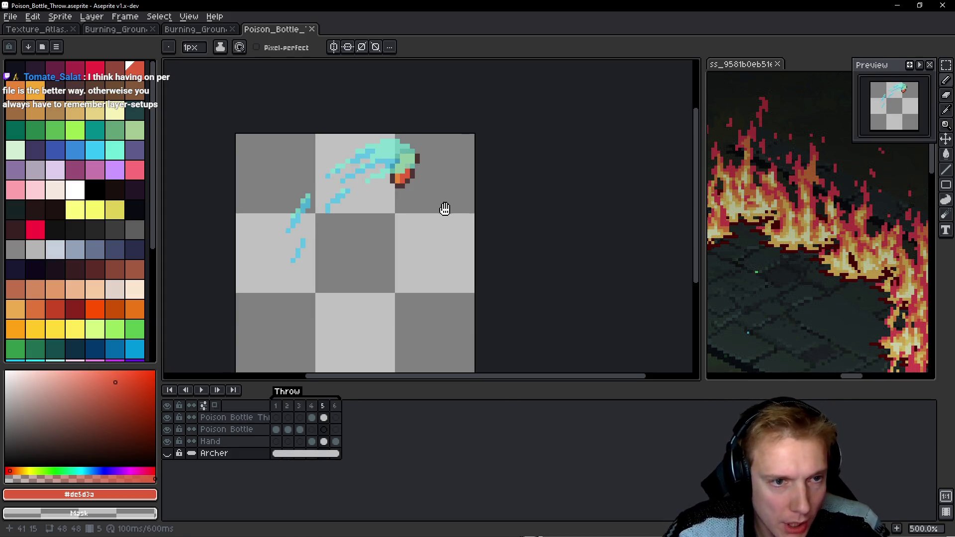
{"action": "key", "text": "Left"}
{"action": "key", "text": "Left"}
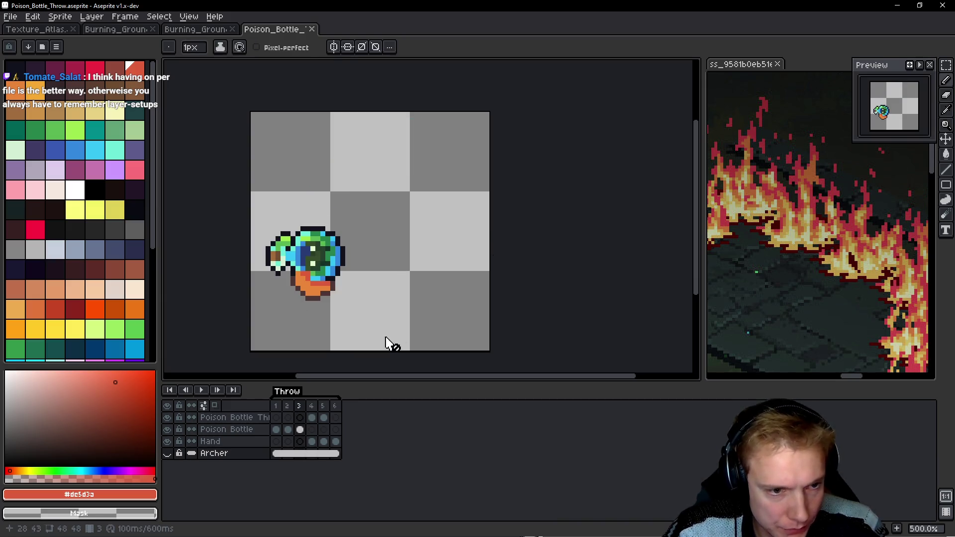
Resize the canvas to 48×47 by raising the bottom 4 px and the top 3 px.
{"action": "key", "text": "ctrl+alt+c"}
{"action": "left_click_drag", "start_coordinate": [382, 350], "coordinate": [384, 332]}
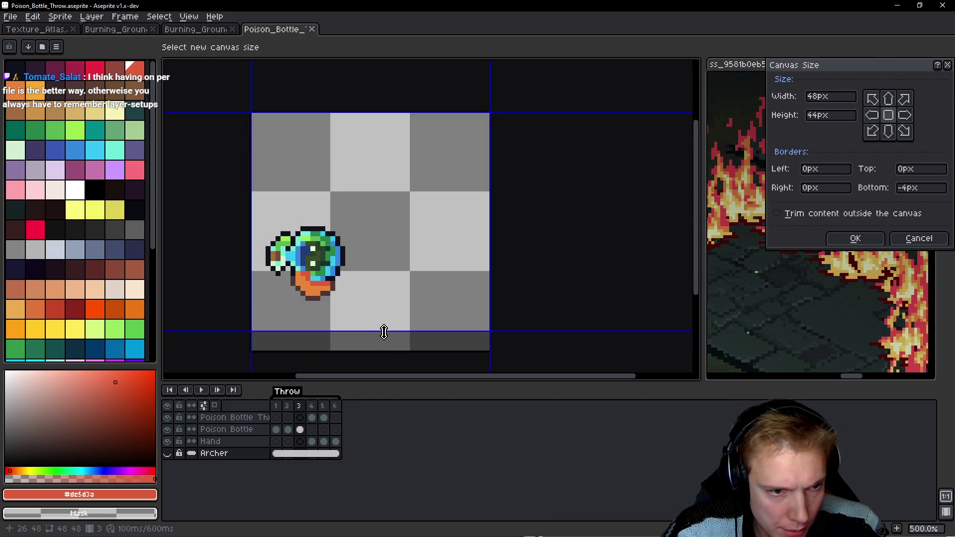
{"action": "left_click_drag", "start_coordinate": [364, 112], "coordinate": [367, 94]}
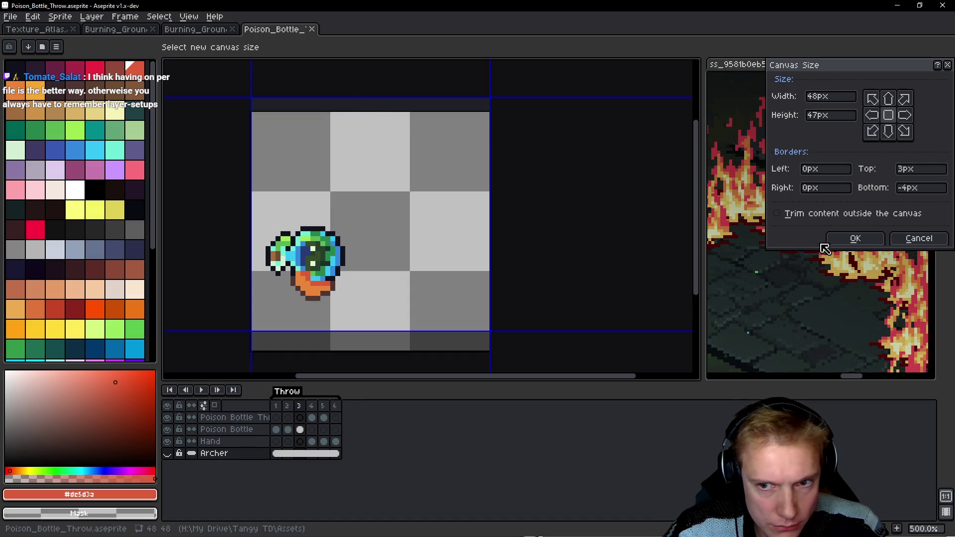
{"action": "left_click", "coordinate": [830, 239]}
{"action": "key", "text": "Right"}
{"action": "key", "text": "Return"}
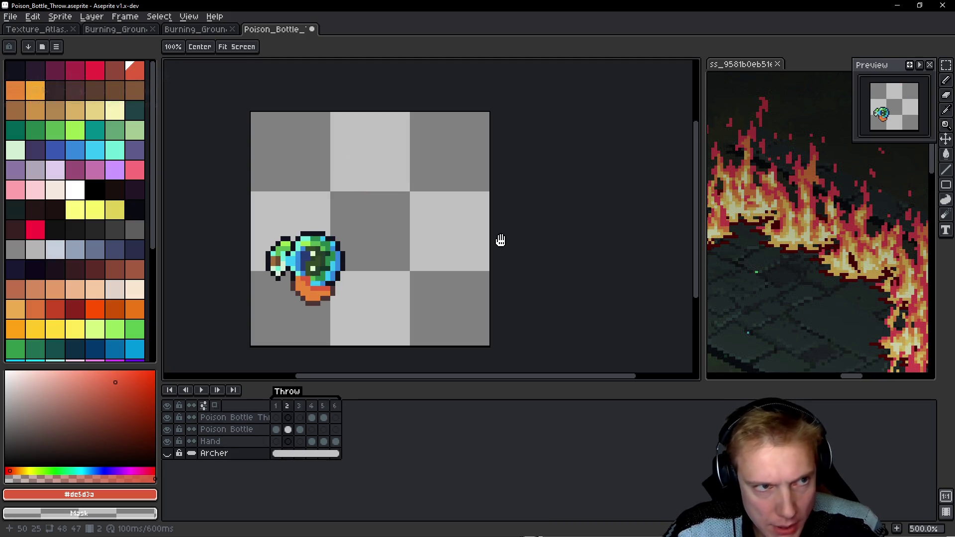
Save the file and regenerate the sprite sheet export.
{"action": "key", "text": "ctrl+s"}
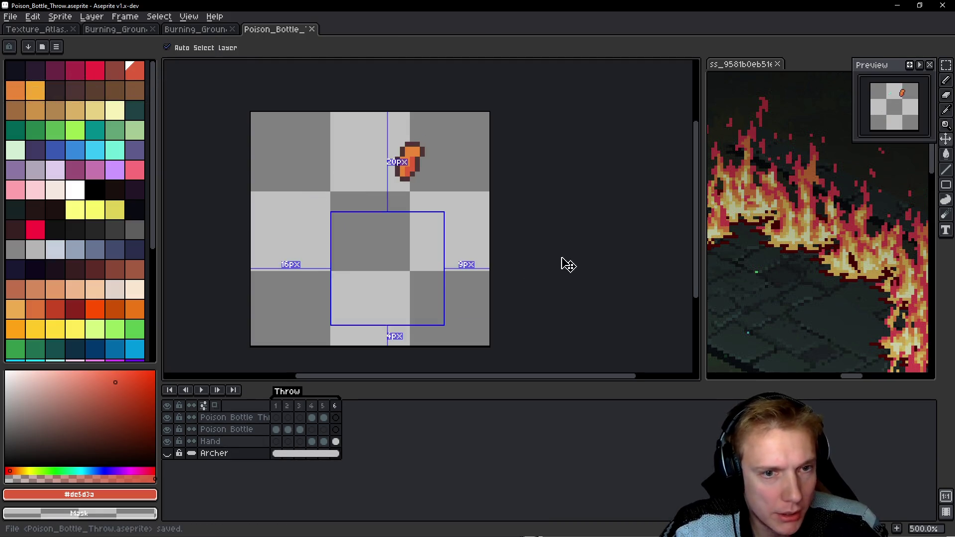
{"action": "key", "text": "ctrl+e"}
{"action": "left_click", "coordinate": [508, 215]}
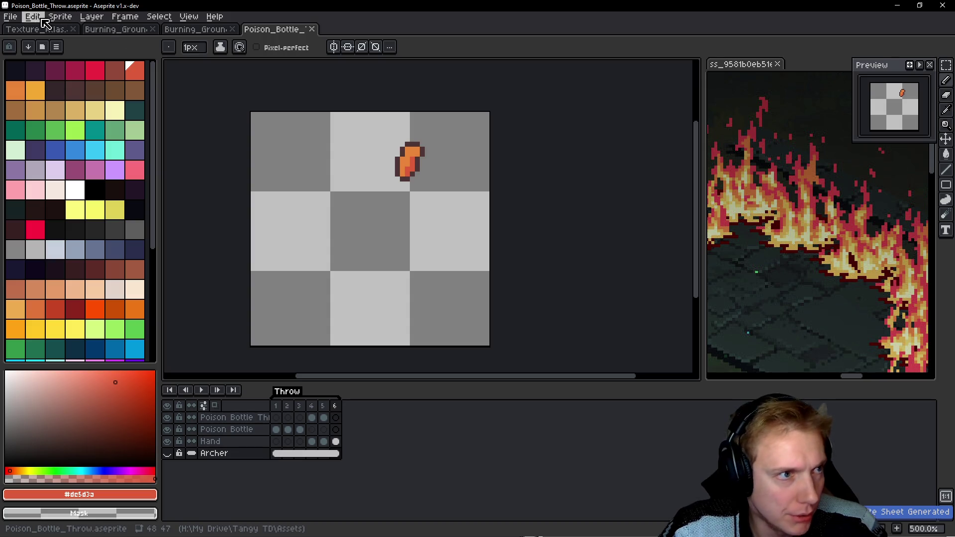
{"action": "left_click", "coordinate": [10, 17]}
Open the exported Poison_Bottle_Throw.png from recent files and select the whole strip.
{"action": "mouse_move", "coordinate": [40, 52]}
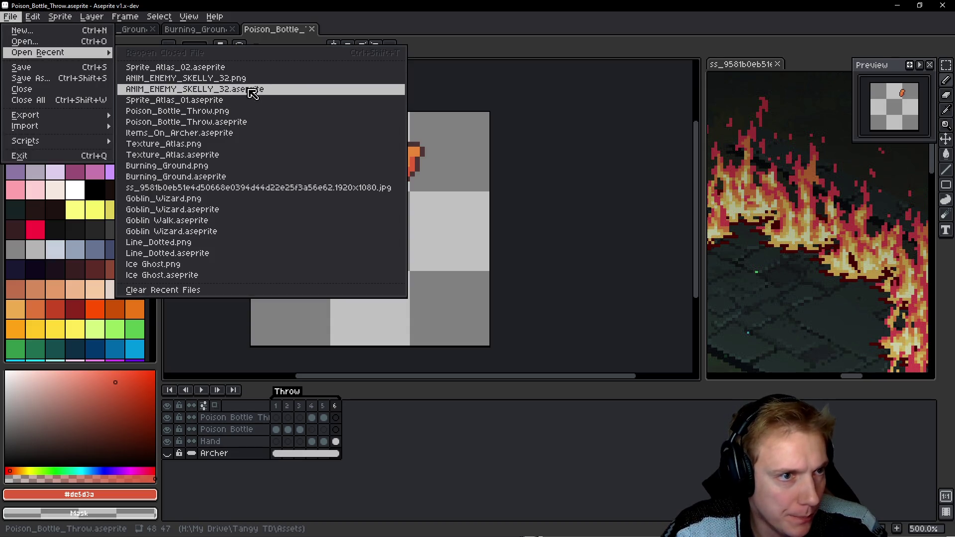
{"action": "left_click", "coordinate": [223, 110]}
{"action": "key", "text": "ctrl+a"}
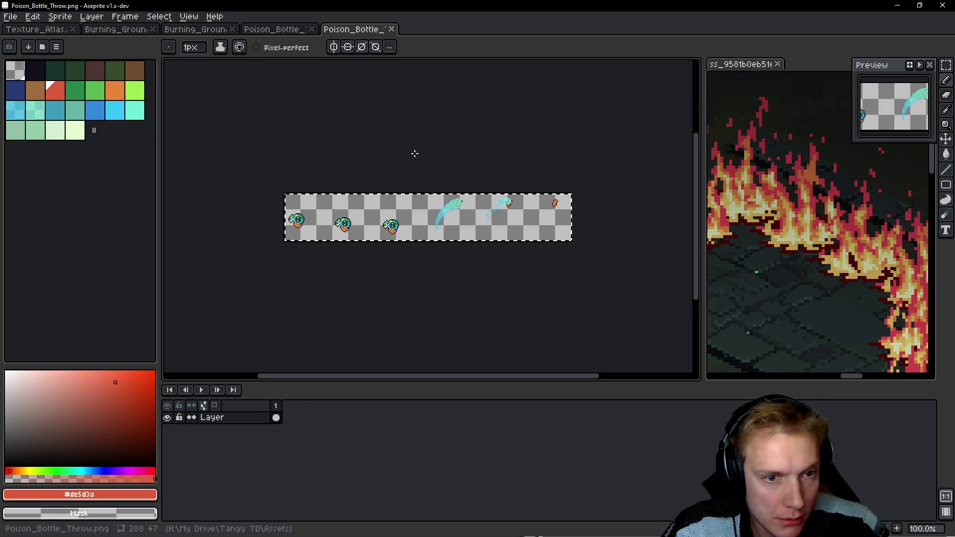
Paste the strip into the Texture_Atlas document and move it beside the magenta sprites.
{"action": "left_click", "coordinate": [34, 30]}
{"action": "scroll", "coordinate": [442, 209], "scroll_direction": "down", "scroll_amount": 3}
{"action": "scroll", "coordinate": [441, 209], "scroll_direction": "up", "scroll_amount": 1}
{"action": "scroll", "coordinate": [442, 209], "scroll_direction": "down", "scroll_amount": 3}
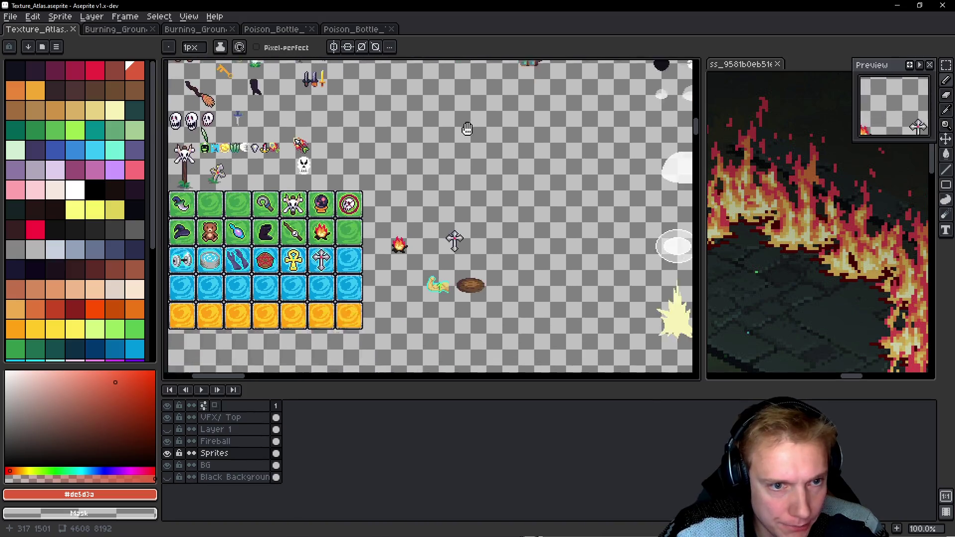
{"action": "mouse_move", "coordinate": [455, 328]}
{"action": "left_mouse_down"}
{"action": "mouse_move", "coordinate": [424, 200]}
{"action": "mouse_move", "coordinate": [311, 143]}
{"action": "mouse_move", "coordinate": [115, 112]}
{"action": "left_mouse_up"}
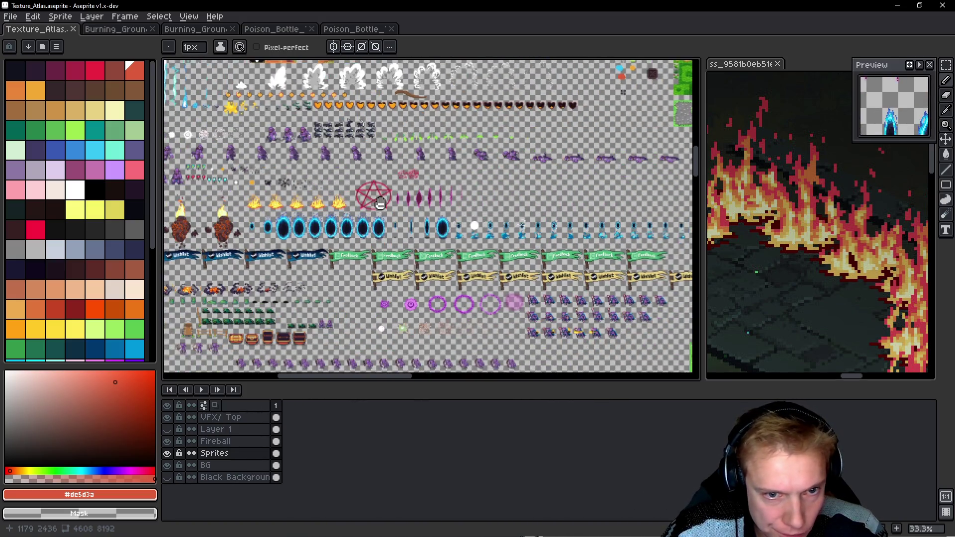
{"action": "scroll", "coordinate": [454, 214], "scroll_direction": "up", "scroll_amount": 3}
{"action": "key", "text": "ctrl+v"}
{"action": "mouse_move", "coordinate": [416, 226]}
{"action": "left_mouse_down"}
{"action": "mouse_move", "coordinate": [487, 224]}
{"action": "mouse_move", "coordinate": [467, 226]}
{"action": "left_mouse_up"}
Pan around the atlas to check where the pasted bottle strip sits.
{"action": "mouse_move", "coordinate": [387, 221]}
{"action": "left_mouse_down"}
{"action": "mouse_move", "coordinate": [502, 171]}
{"action": "mouse_move", "coordinate": [488, 170]}
{"action": "left_mouse_up"}
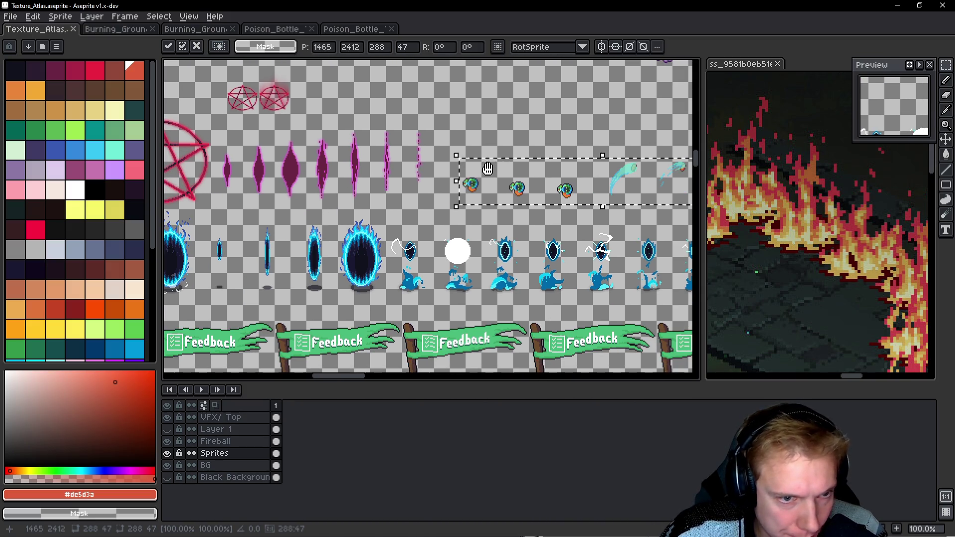
{"action": "mouse_move", "coordinate": [401, 224]}
{"action": "left_mouse_down"}
{"action": "mouse_move", "coordinate": [516, 223]}
{"action": "mouse_move", "coordinate": [356, 251]}
{"action": "mouse_move", "coordinate": [357, 330]}
{"action": "mouse_move", "coordinate": [470, 303]}
{"action": "mouse_move", "coordinate": [367, 185]}
{"action": "mouse_move", "coordinate": [309, 184]}
{"action": "mouse_move", "coordinate": [471, 194]}
{"action": "mouse_move", "coordinate": [279, 231]}
{"action": "left_mouse_up"}
{"action": "scroll", "coordinate": [497, 193], "scroll_direction": "up", "scroll_amount": 2}
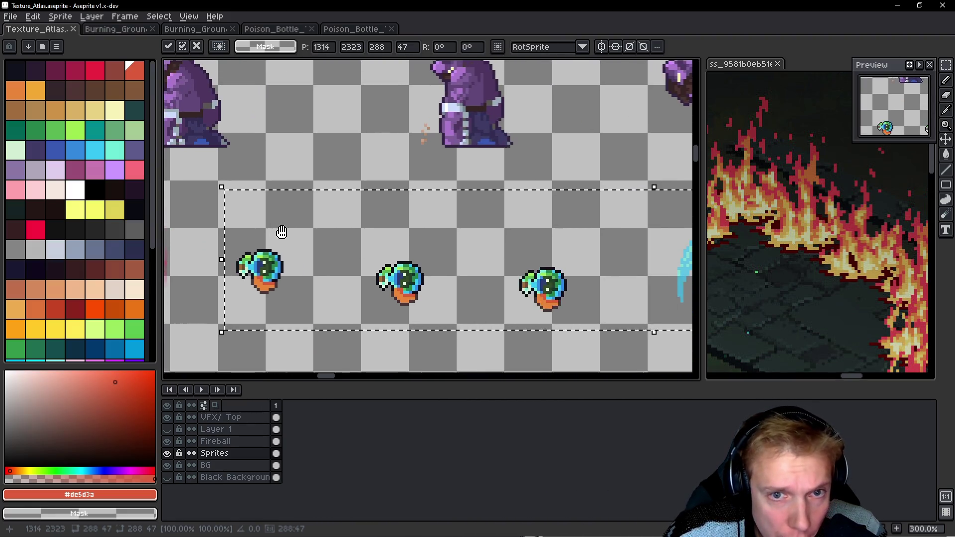
{"action": "scroll", "coordinate": [298, 230], "scroll_direction": "down", "scroll_amount": 3}
{"action": "scroll", "coordinate": [458, 226], "scroll_direction": "up", "scroll_amount": 1}
{"action": "mouse_move", "coordinate": [458, 227]}
{"action": "left_mouse_down"}
{"action": "mouse_move", "coordinate": [299, 236]}
{"action": "mouse_move", "coordinate": [422, 231]}
{"action": "left_mouse_up"}
{"action": "scroll", "coordinate": [423, 239], "scroll_direction": "up", "scroll_amount": 1}
{"action": "scroll", "coordinate": [429, 244], "scroll_direction": "up", "scroll_amount": 1}
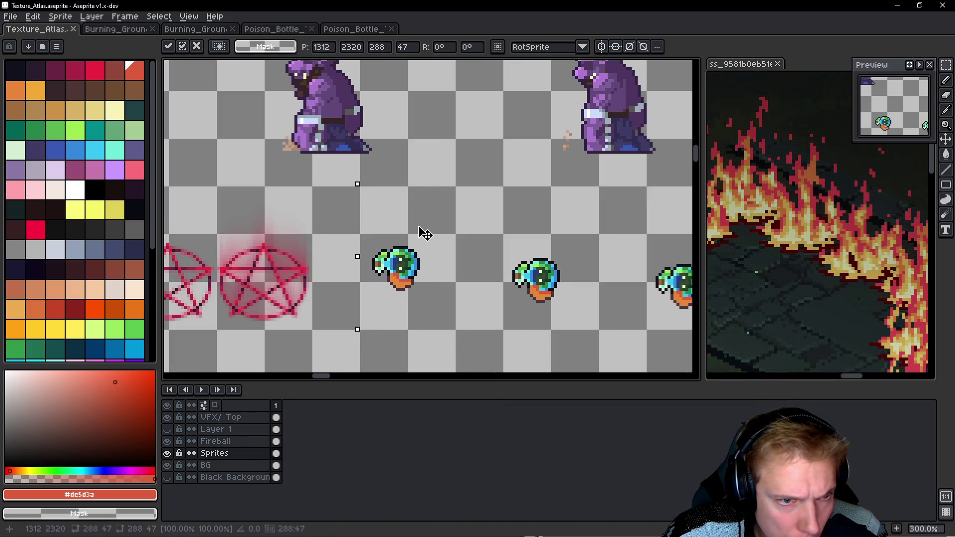
{"action": "scroll", "coordinate": [450, 230], "scroll_direction": "down", "scroll_amount": 1}
{"action": "scroll", "coordinate": [473, 236], "scroll_direction": "up", "scroll_amount": 1}
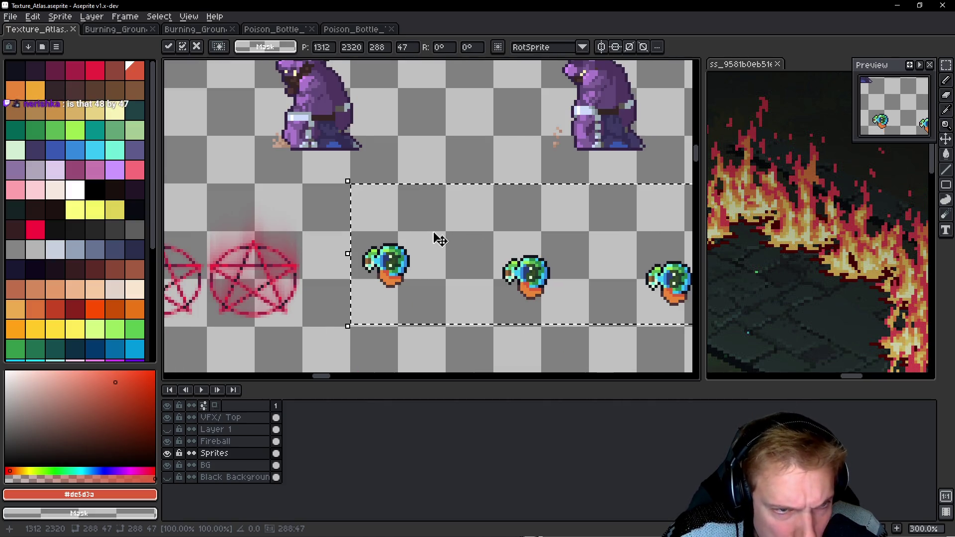
{"action": "left_click", "coordinate": [349, 29]}
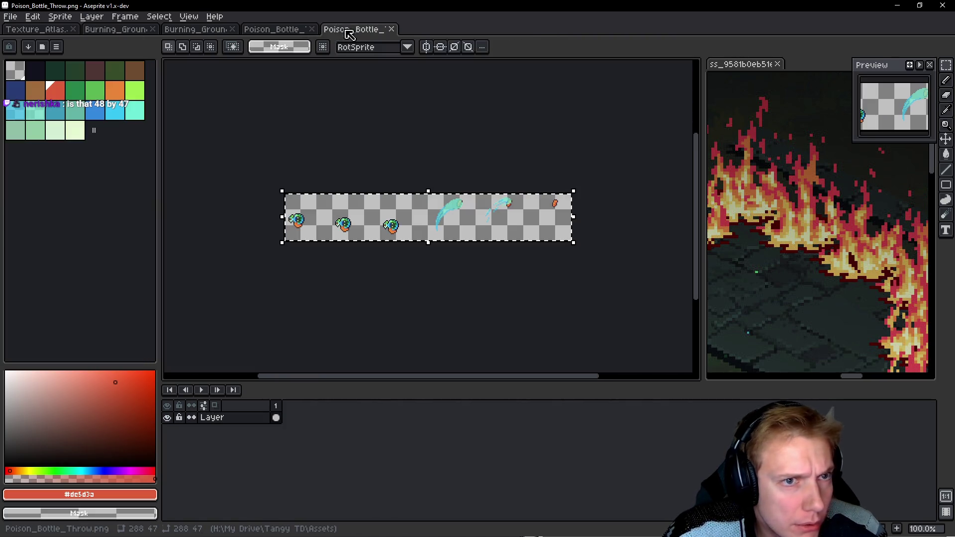
Resize the Poison_Bottle_Throw canvas to 48x48, save it, and re-export it as a sprite sheet.
{"action": "left_click", "coordinate": [276, 29]}
{"action": "key", "text": "ctrl+alt+c"}
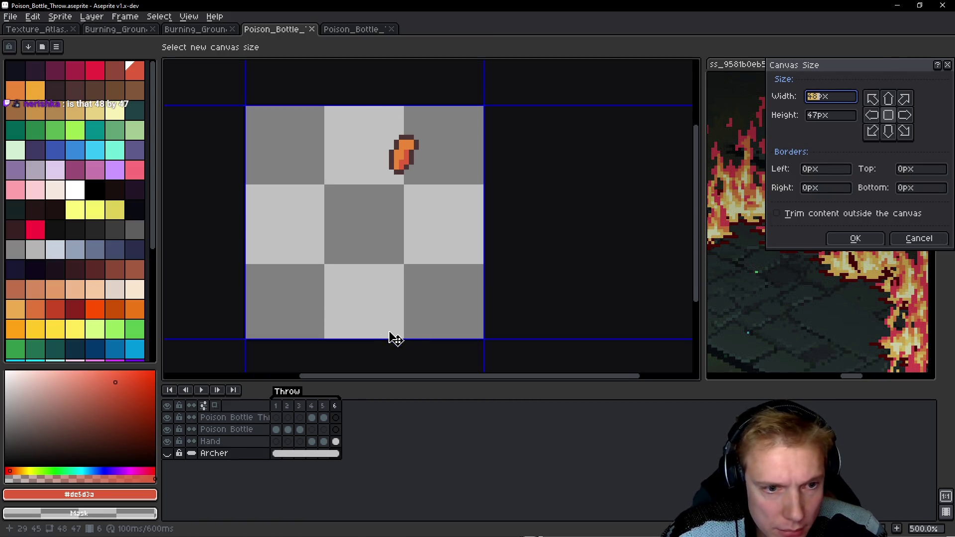
{"action": "left_click_drag", "start_coordinate": [395, 339], "coordinate": [395, 344]}
{"action": "left_click", "coordinate": [856, 238]}
{"action": "key", "text": "ctrl+s"}
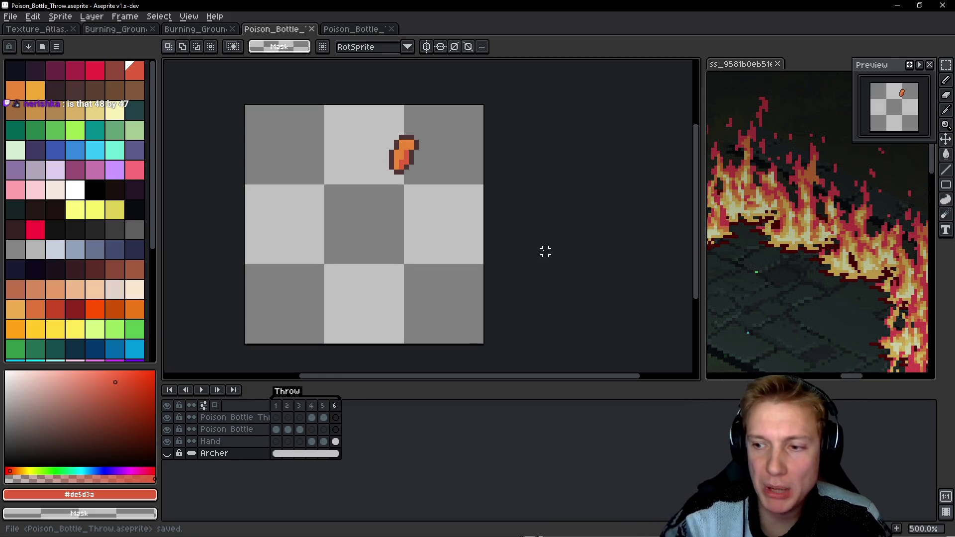
{"action": "key", "text": "ctrl+e"}
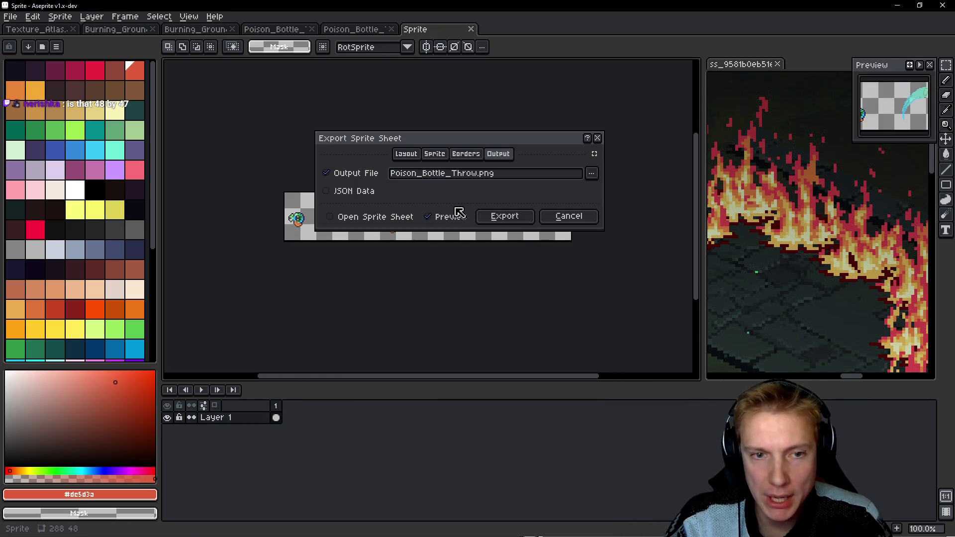
{"action": "left_click", "coordinate": [512, 217]}
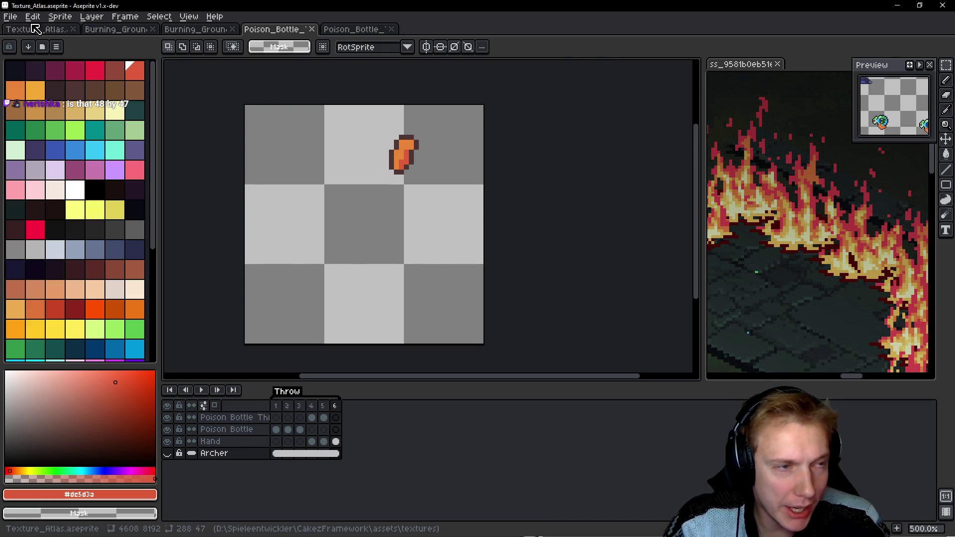
Delete the outdated 288x47 strip from the atlas and open the re-exported Poison_Bottle_Throw.png.
{"action": "left_click", "coordinate": [30, 29]}
{"action": "key", "text": "ctrl+v"}
{"action": "key", "text": "Delete"}
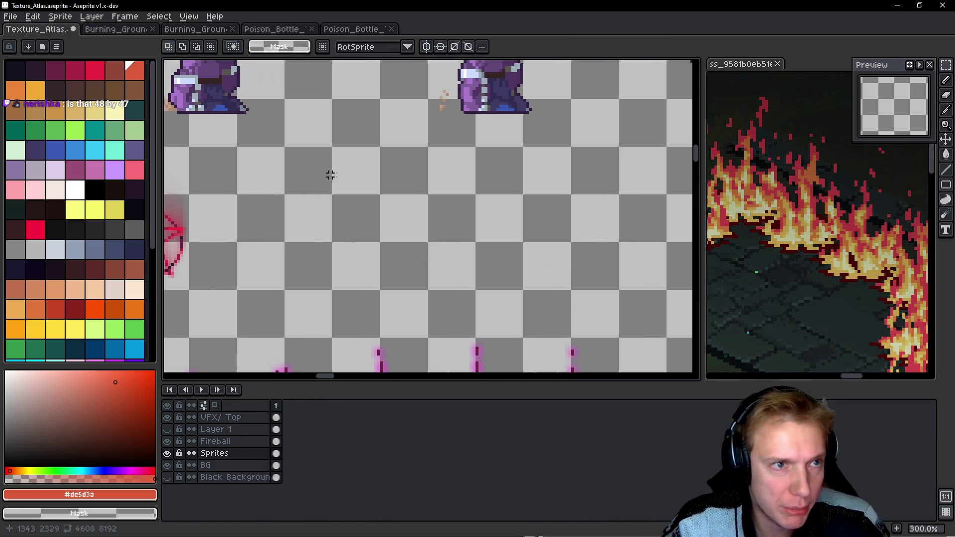
{"action": "middle_click", "coordinate": [356, 29]}
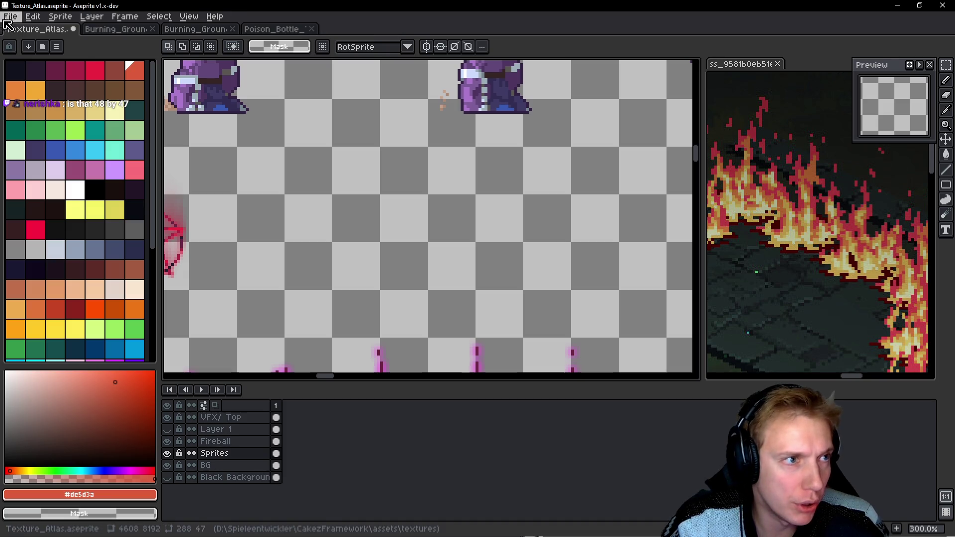
{"action": "left_click", "coordinate": [10, 17]}
{"action": "mouse_move", "coordinate": [83, 58]}
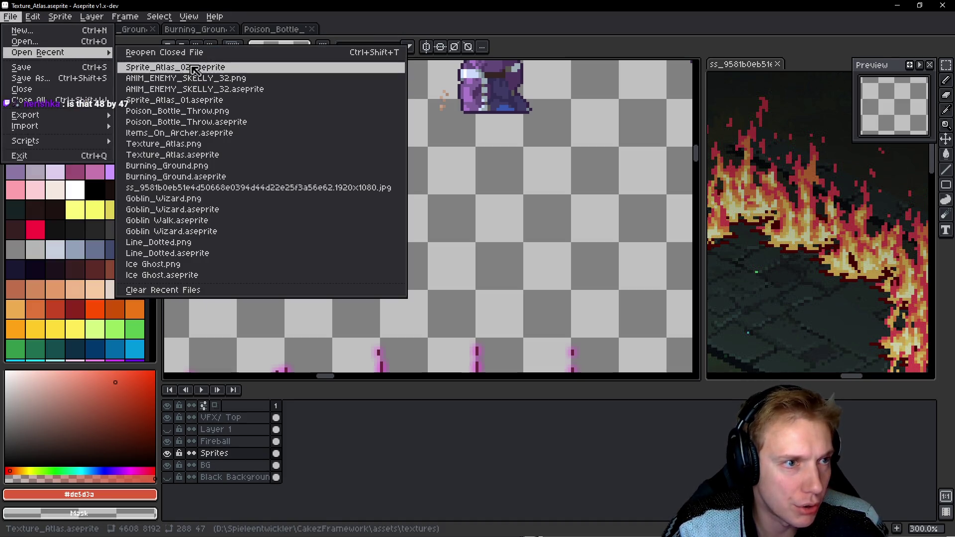
{"action": "left_click", "coordinate": [198, 112]}
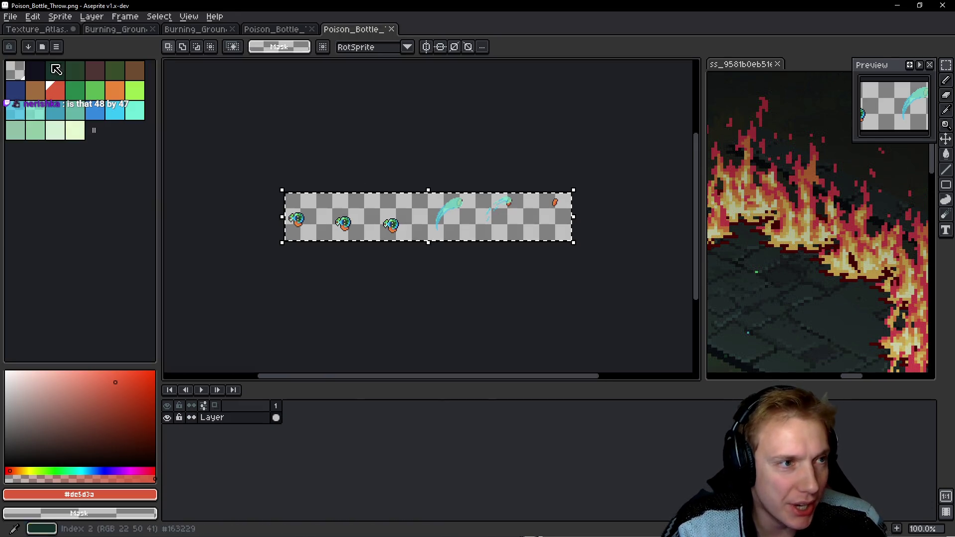
Paste the new 288x48 strip into the atlas at 1312, 2320, save, and open Export Sprite Sheet.
{"action": "left_click", "coordinate": [44, 30]}
{"action": "key", "text": "ctrl+v"}
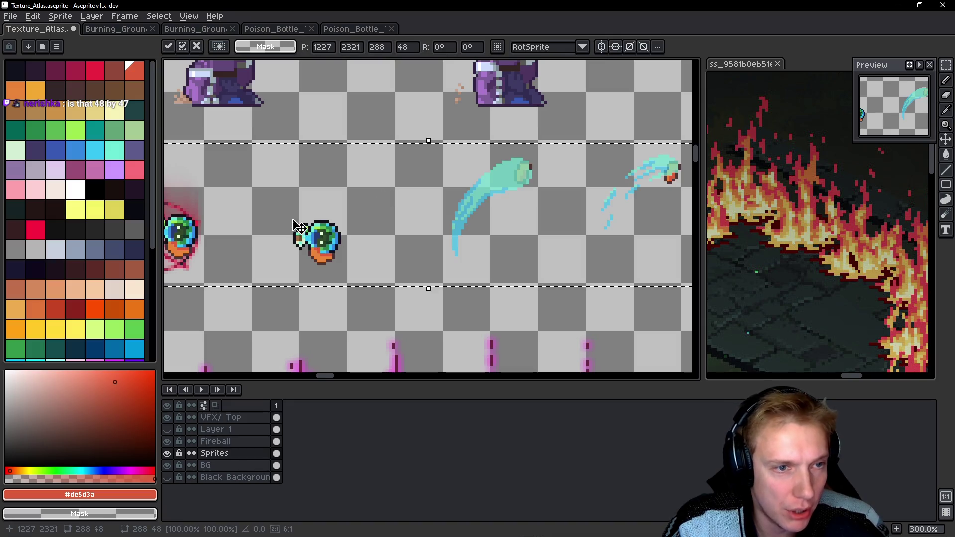
{"action": "left_click_drag", "start_coordinate": [316, 192], "coordinate": [305, 188]}
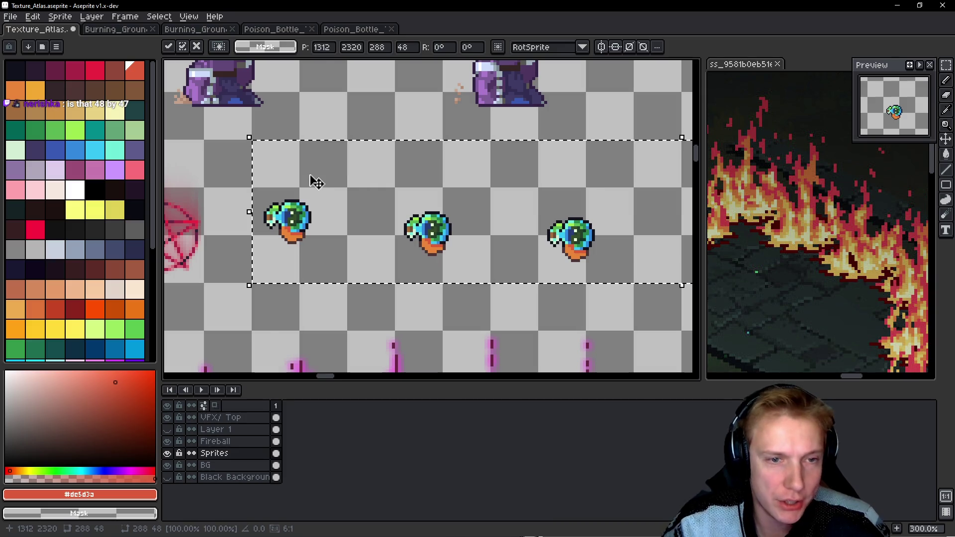
{"action": "scroll", "coordinate": [398, 194], "scroll_direction": "down", "scroll_amount": 2}
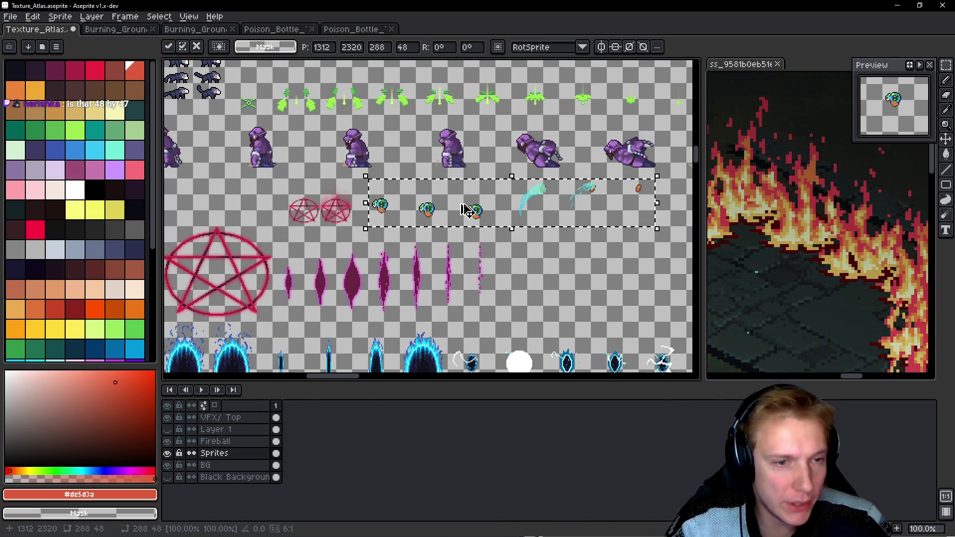
{"action": "key", "text": "ctrl+s"}
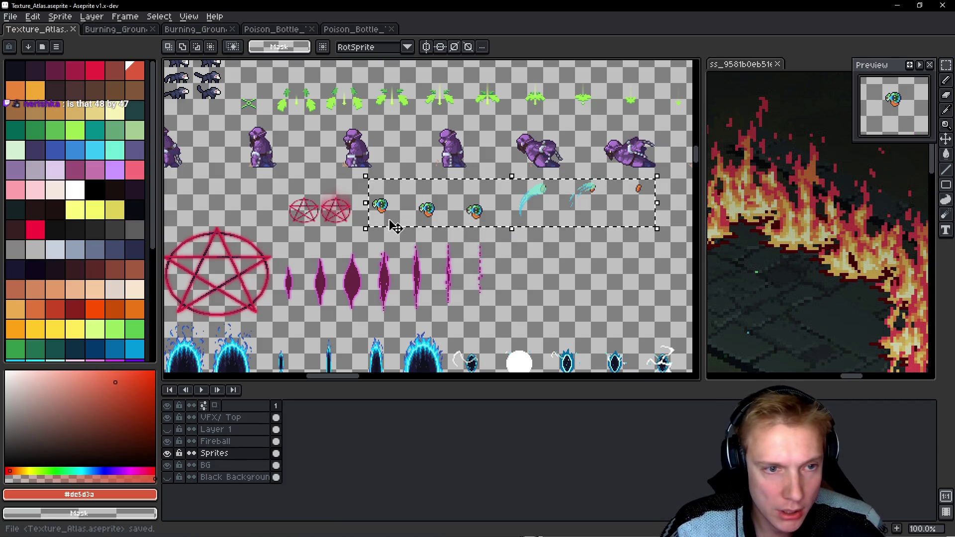
{"action": "scroll", "coordinate": [393, 224], "scroll_direction": "up", "scroll_amount": 4}
{"action": "key", "text": "ctrl+e"}
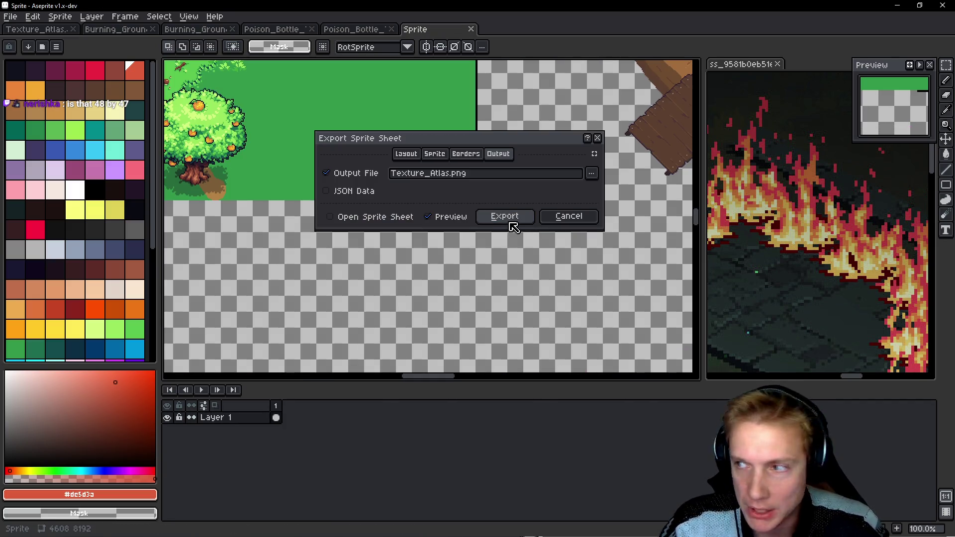
Export Texture_Atlas.png, pan over the pasted bottle frames, then switch to VS Code.
{"action": "left_click", "coordinate": [505, 217]}
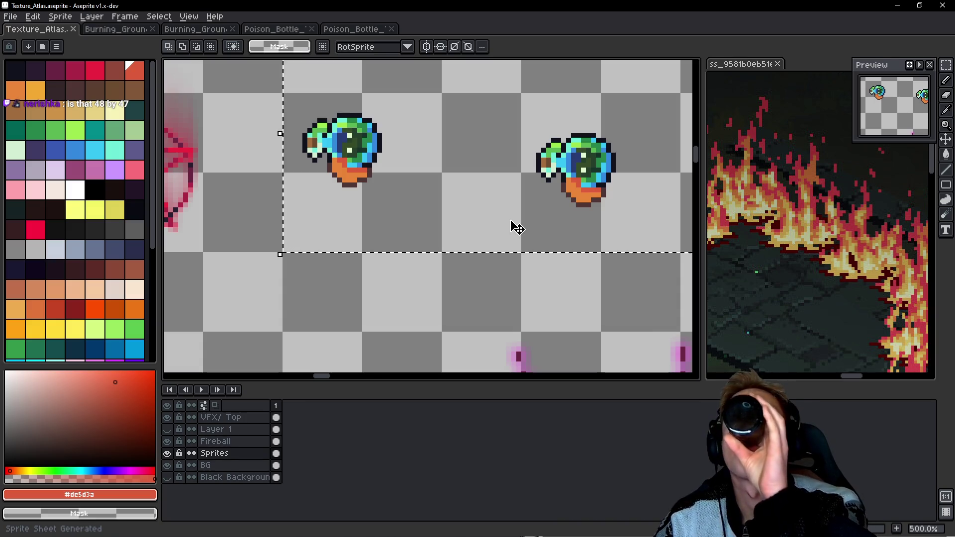
{"action": "scroll", "coordinate": [390, 128], "scroll_direction": "down", "scroll_amount": 2}
{"action": "scroll", "coordinate": [401, 132], "scroll_direction": "up", "scroll_amount": 2}
{"action": "left_click_drag", "start_coordinate": [433, 166], "coordinate": [371, 179]}
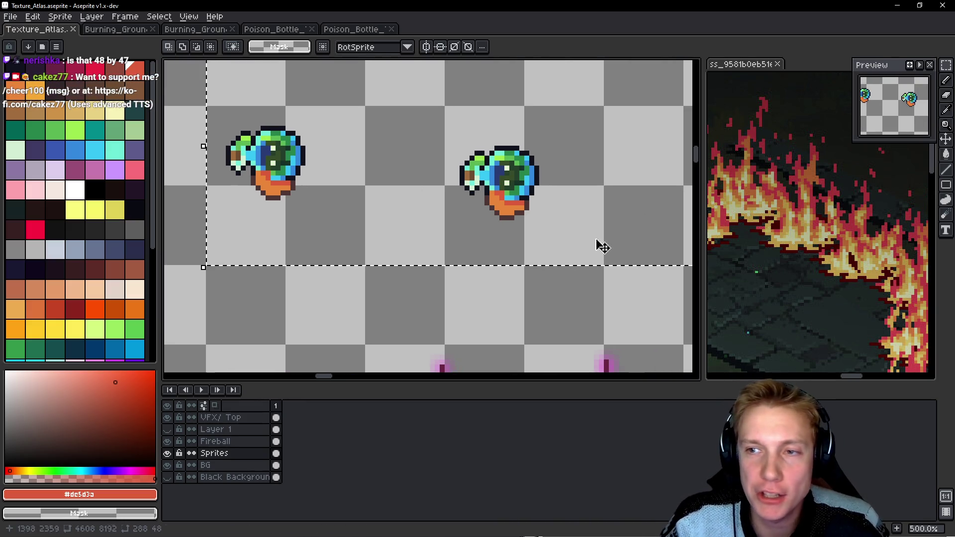
{"action": "scroll", "coordinate": [468, 204], "scroll_direction": "down", "scroll_amount": 1}
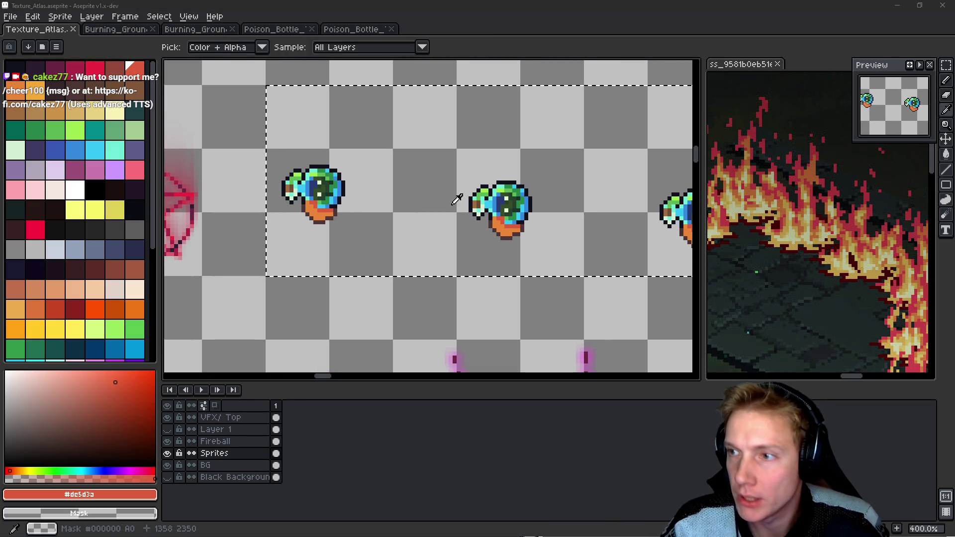
{"action": "key", "text": "alt+Tab"}
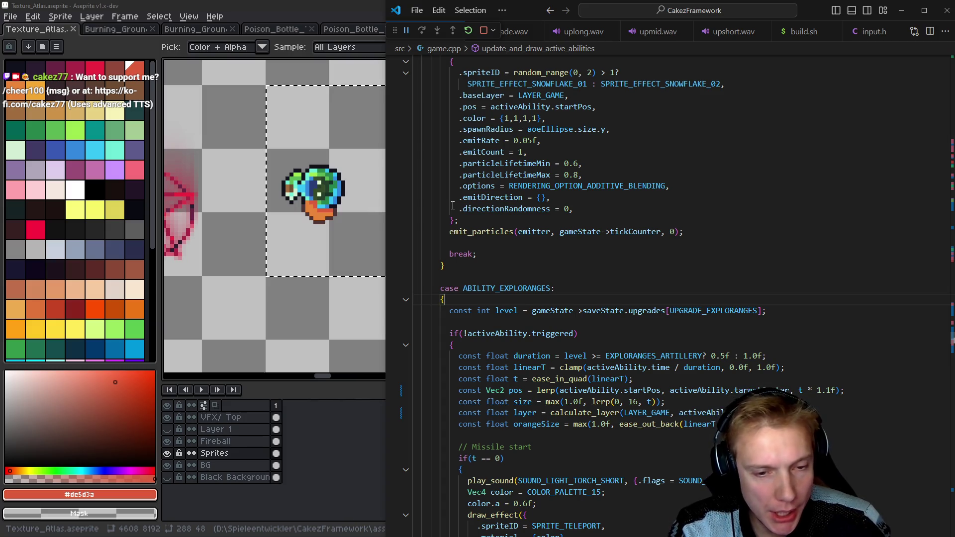
Open assets.h and jump to the SpriteID enum definition, undoing an accidental line duplicate.
{"action": "key", "text": "ctrl+p"}
{"action": "key", "text": "Return"}
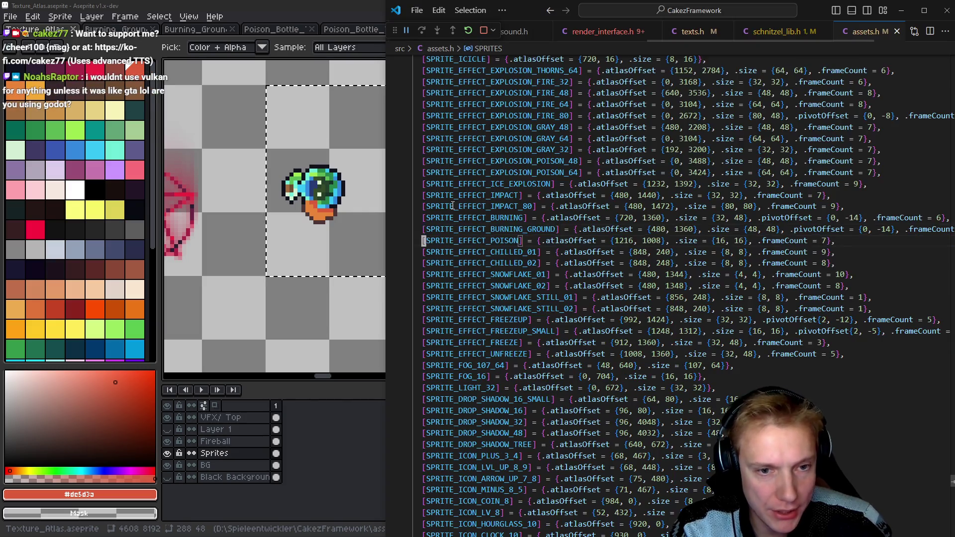
{"action": "key", "text": "Down"}
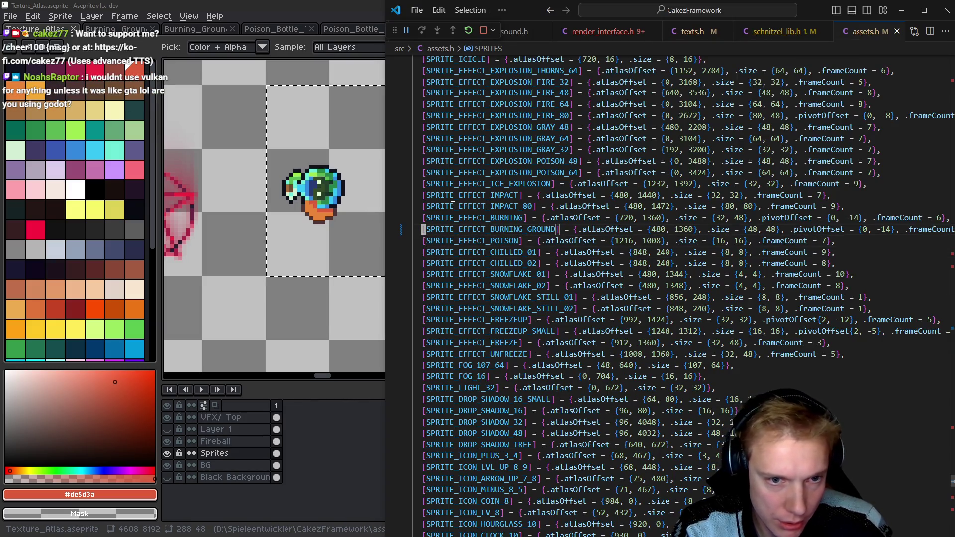
{"action": "key", "text": "F12"}
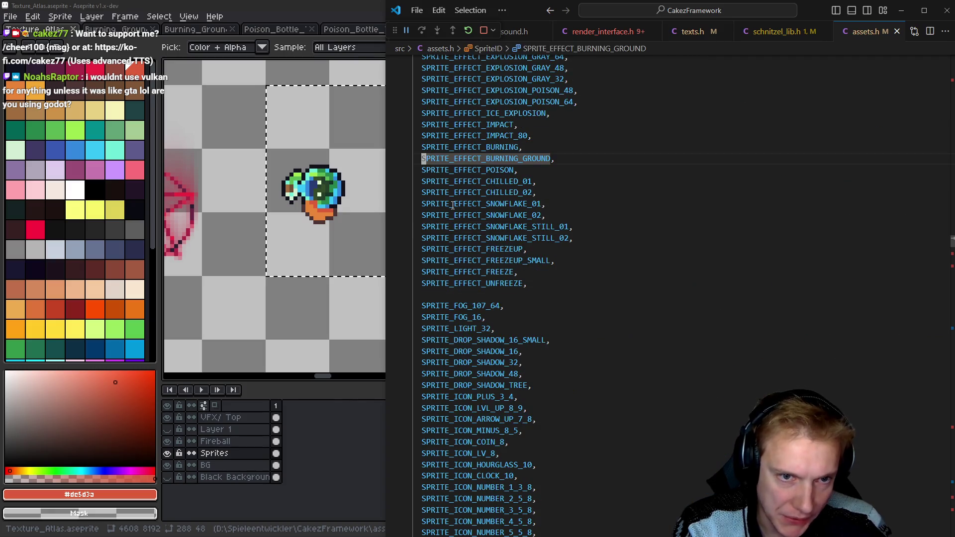
{"action": "key", "text": "shift+alt+Down"}
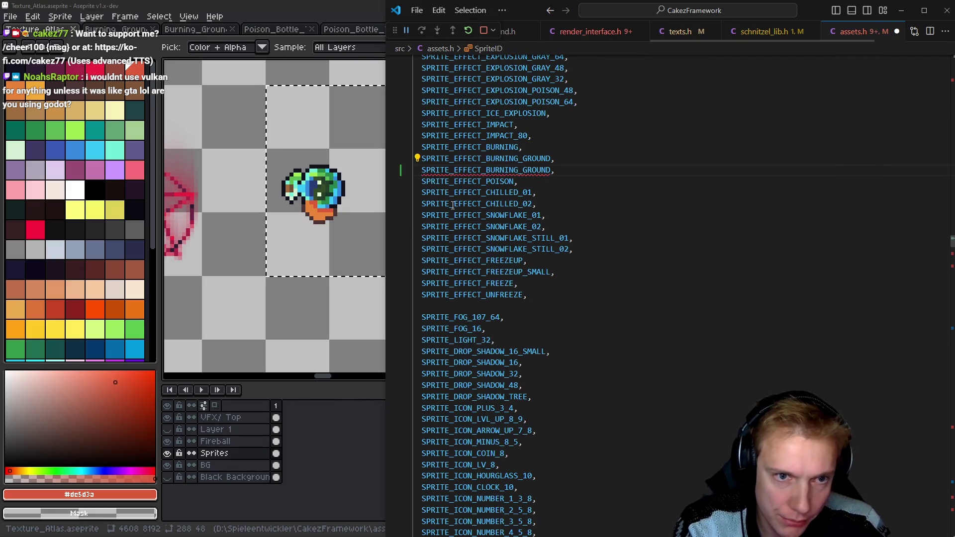
{"action": "key", "text": "ctrl+shift+k"}
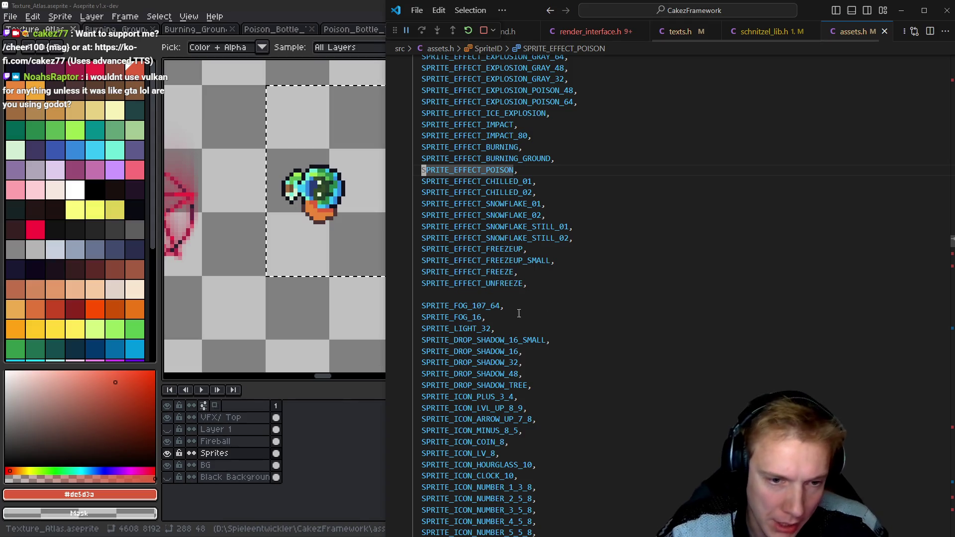
Add SPRITE_POISON_BOTTLE_THROW on a new line under the // Effects comment.
{"action": "scroll", "coordinate": [574, 280], "scroll_direction": "up", "scroll_amount": 9}
{"action": "scroll", "coordinate": [574, 281], "scroll_direction": "up", "scroll_amount": 2}
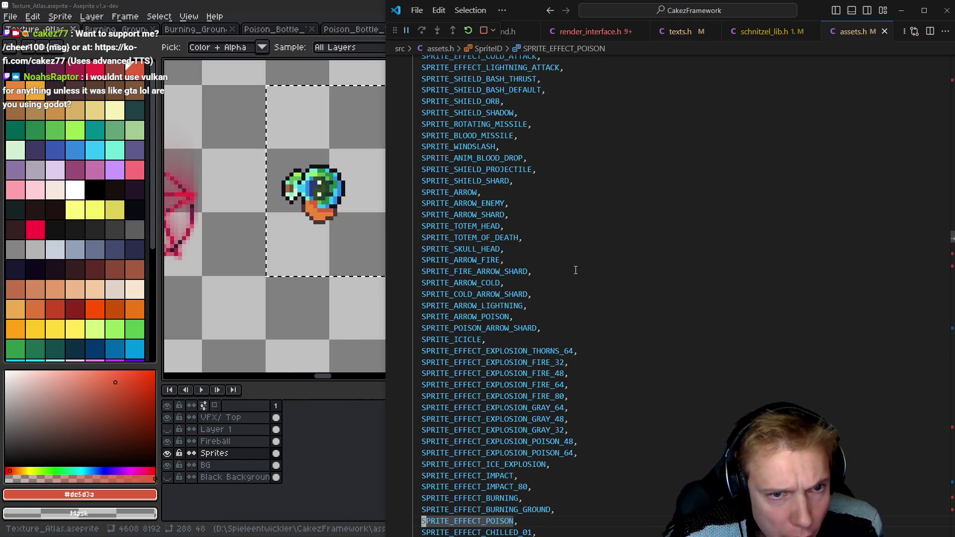
{"action": "scroll", "coordinate": [574, 271], "scroll_direction": "up", "scroll_amount": 2}
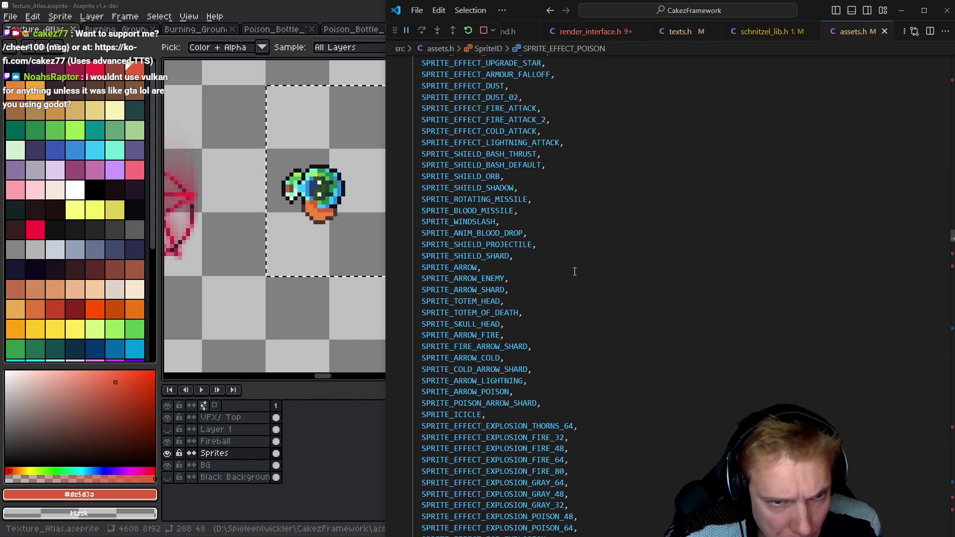
{"action": "double_click", "coordinate": [470, 188]}
{"action": "double_click", "coordinate": [472, 154]}
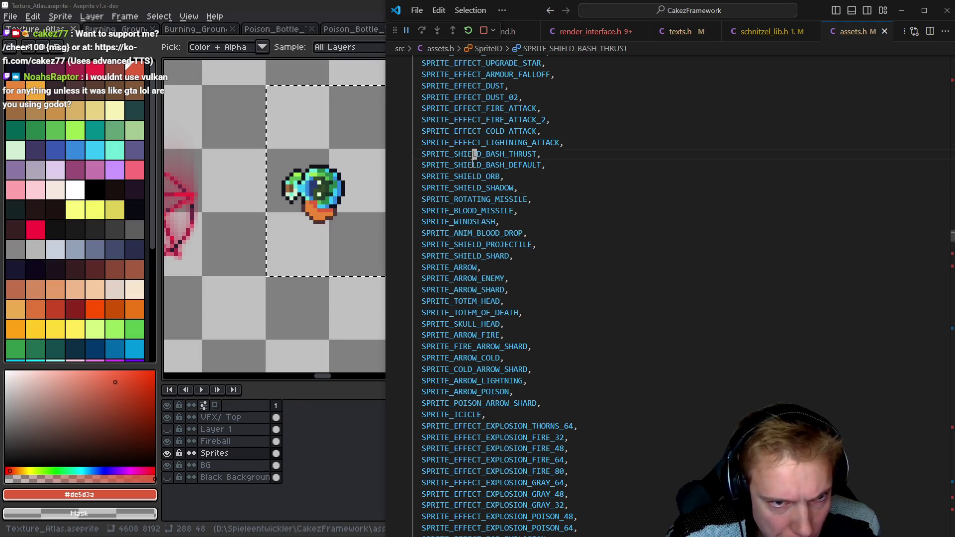
{"action": "scroll", "coordinate": [542, 214], "scroll_direction": "up", "scroll_amount": 4}
{"action": "scroll", "coordinate": [542, 224], "scroll_direction": "up", "scroll_amount": 8}
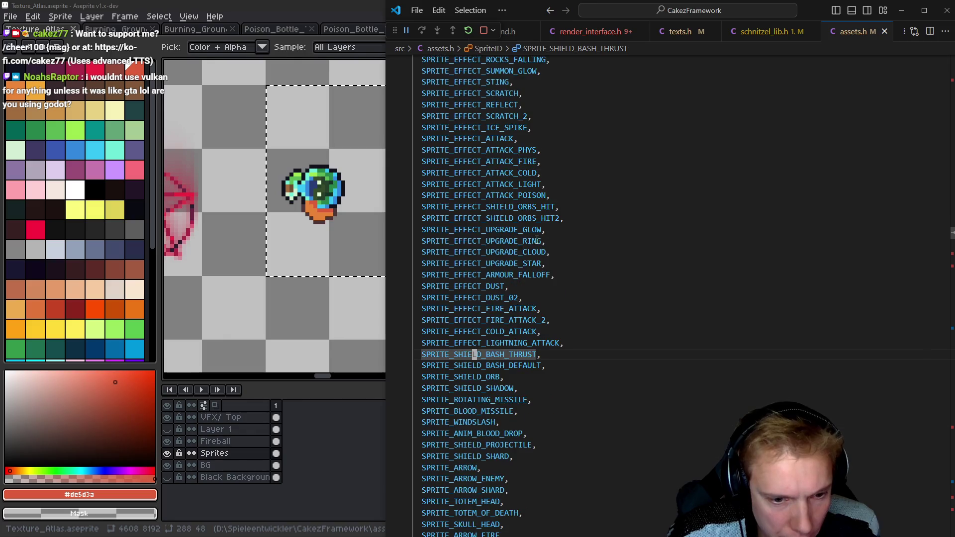
{"action": "scroll", "coordinate": [544, 242], "scroll_direction": "up", "scroll_amount": 7}
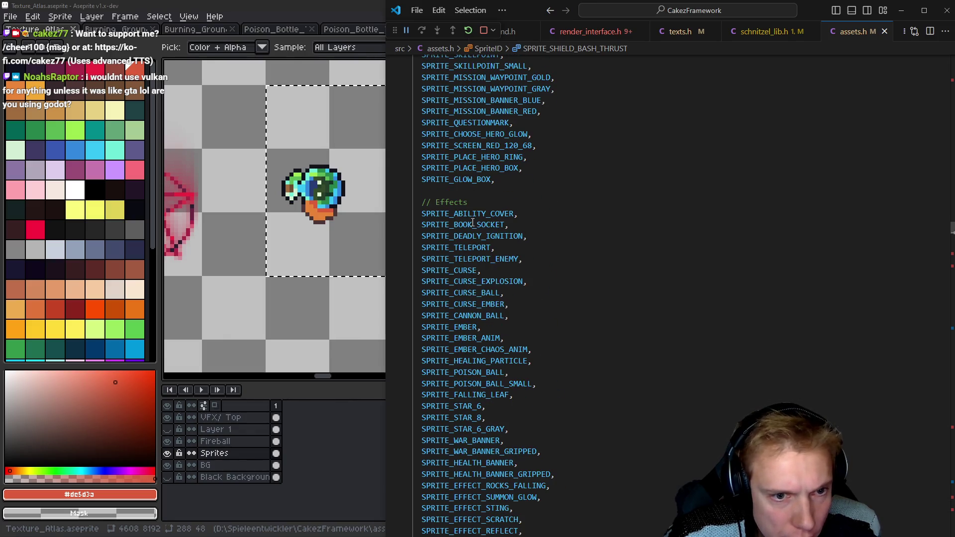
{"action": "left_click", "coordinate": [498, 201]}
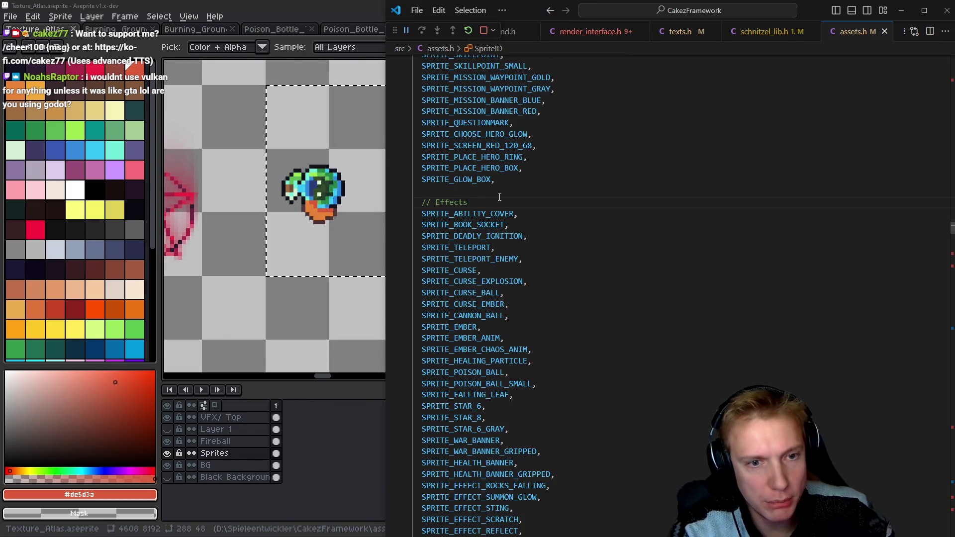
{"action": "key", "text": "Return"}
{"action": "type", "text": "SPRITE_"}
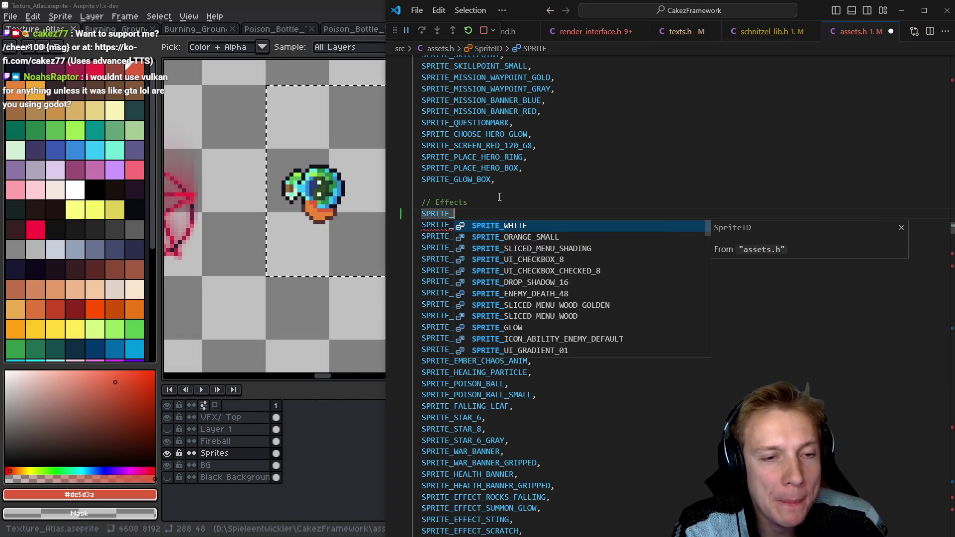
{"action": "type", "text": "POI"}
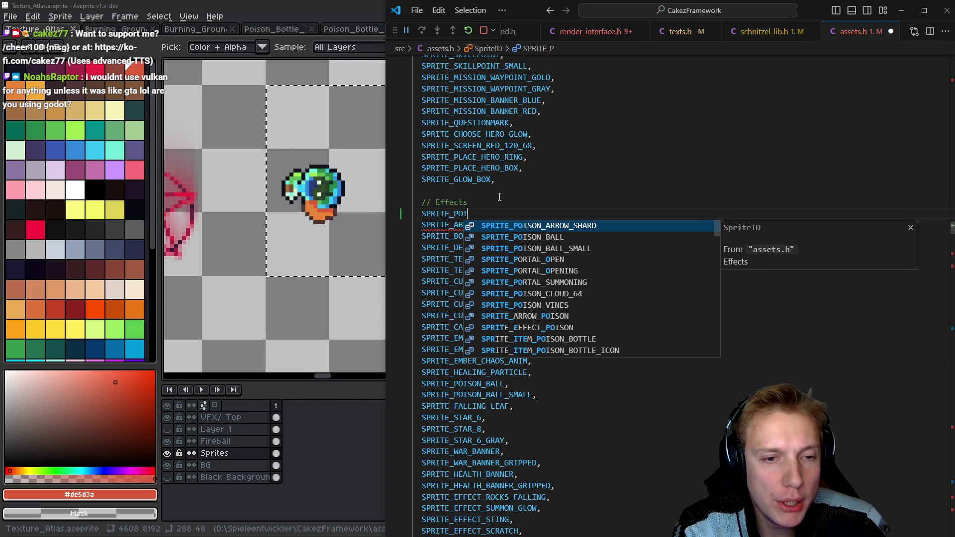
{"action": "type", "text": "SON_BOTTL"}
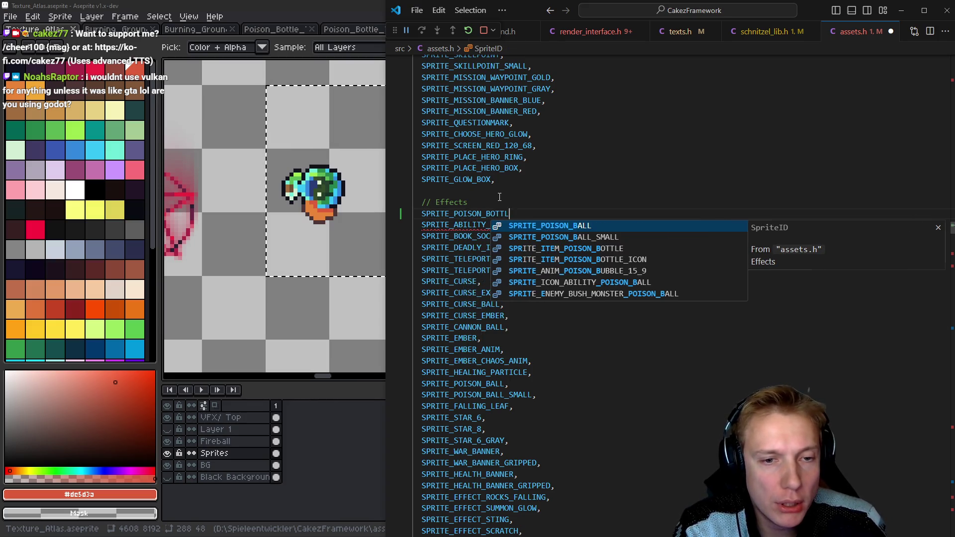
{"action": "type", "text": "E_THROW,"}
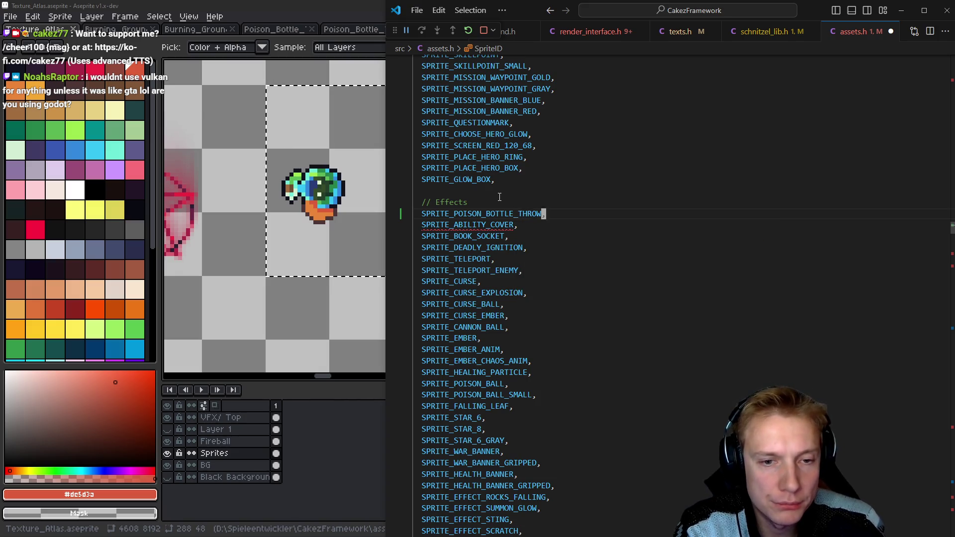
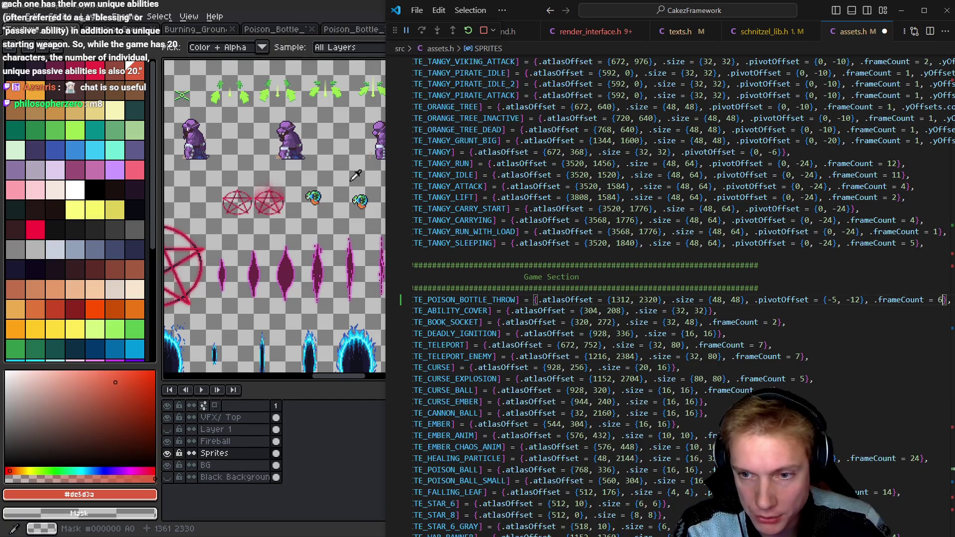
Save assets.h and switch to game.cpp at the bow code in update_weapon.
{"action": "key", "text": "ctrl+s"}
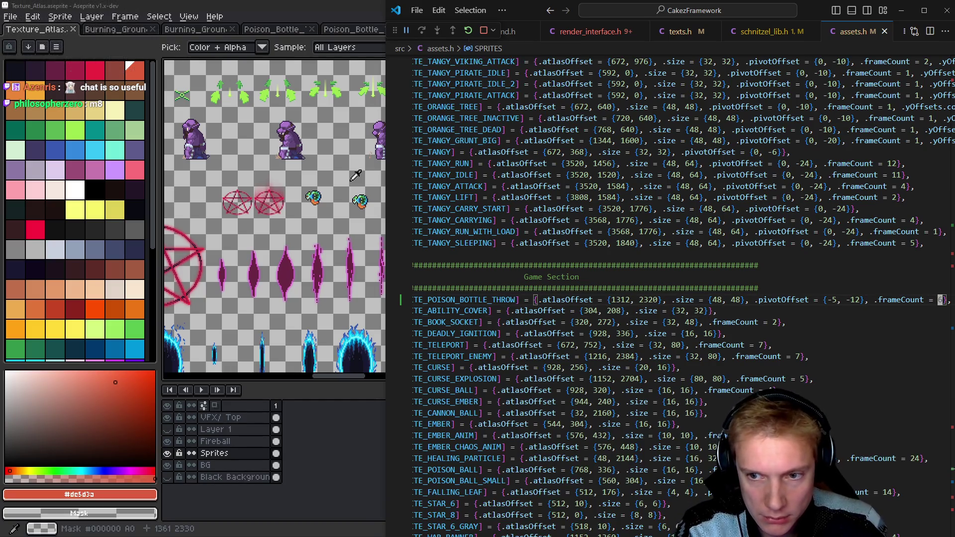
{"action": "key", "text": "Home"}
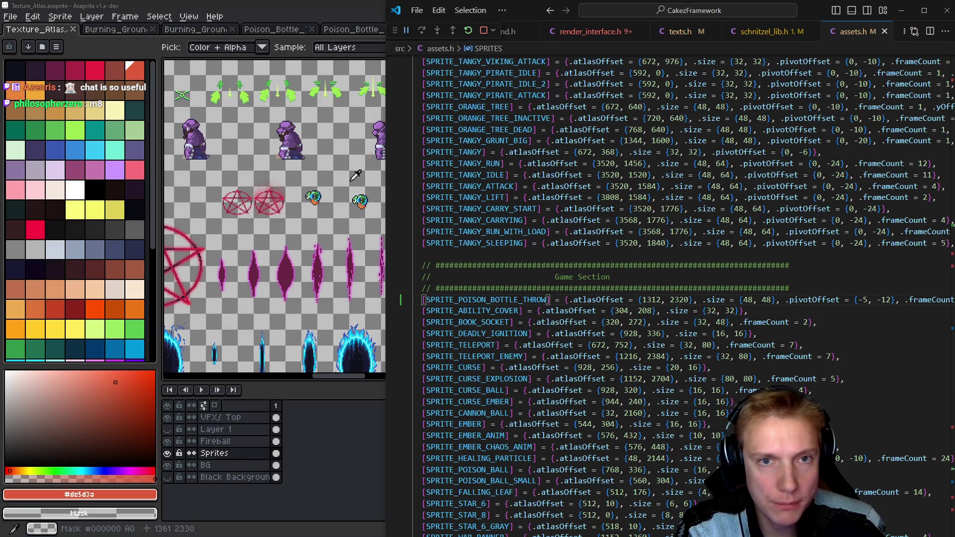
{"action": "key", "text": "ctrl+Tab"}
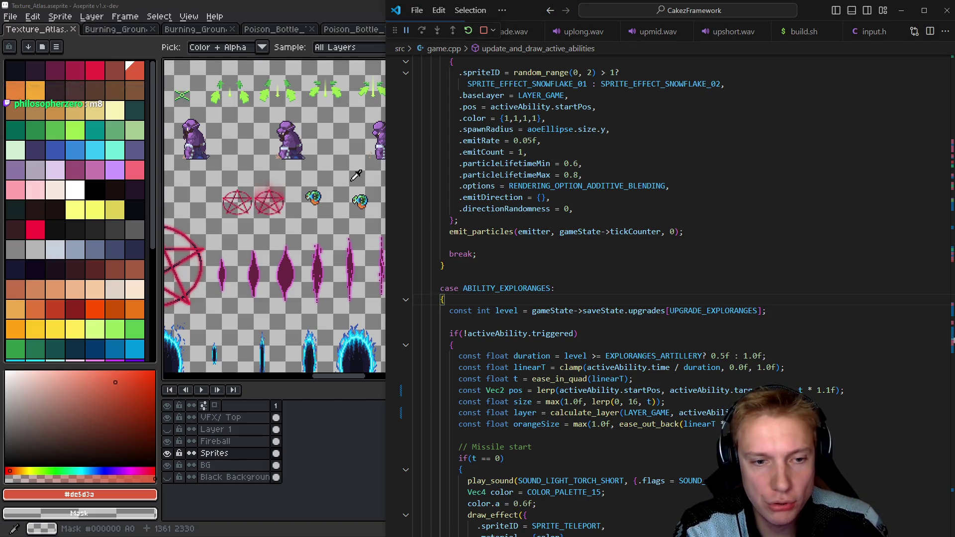
{"action": "key", "text": "alt+Left"}
{"action": "key", "text": "alt+Left"}
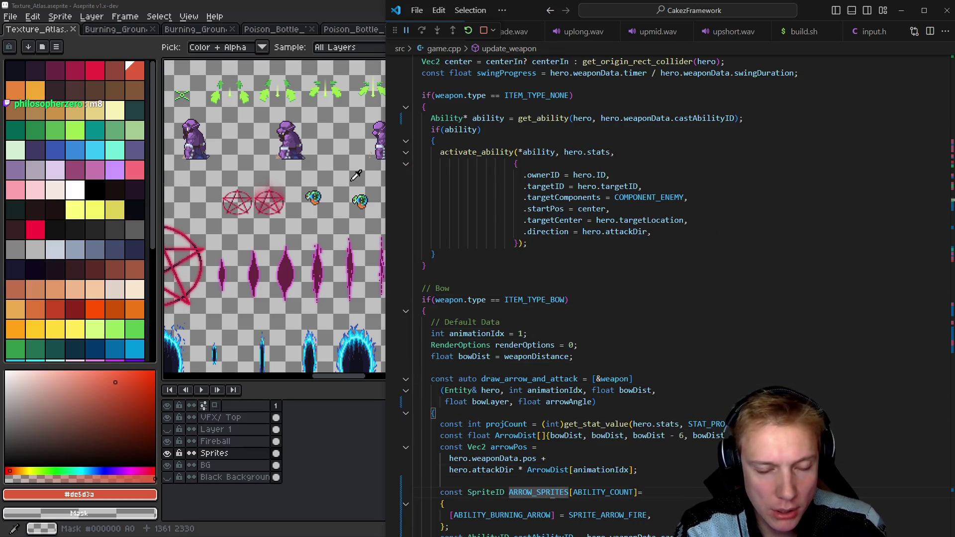
Copy the 't = ease_out_expo(t);' line into the ABILITY_POISON_CLOUD branch, followed by a blank line.
{"action": "key", "text": "alt+Left"}
{"action": "key", "text": "alt+Left"}
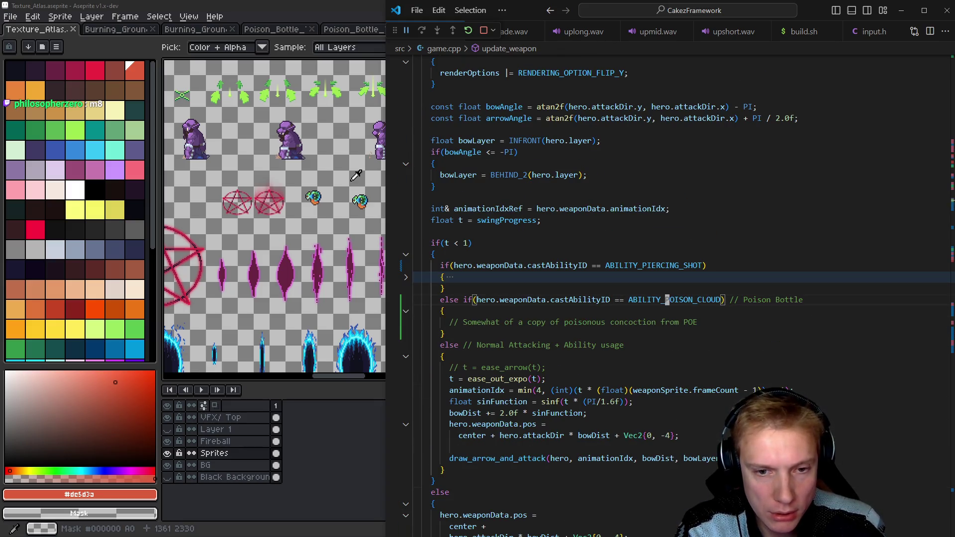
{"action": "key", "text": "ctrl+l"}
{"action": "key", "text": "Down"}
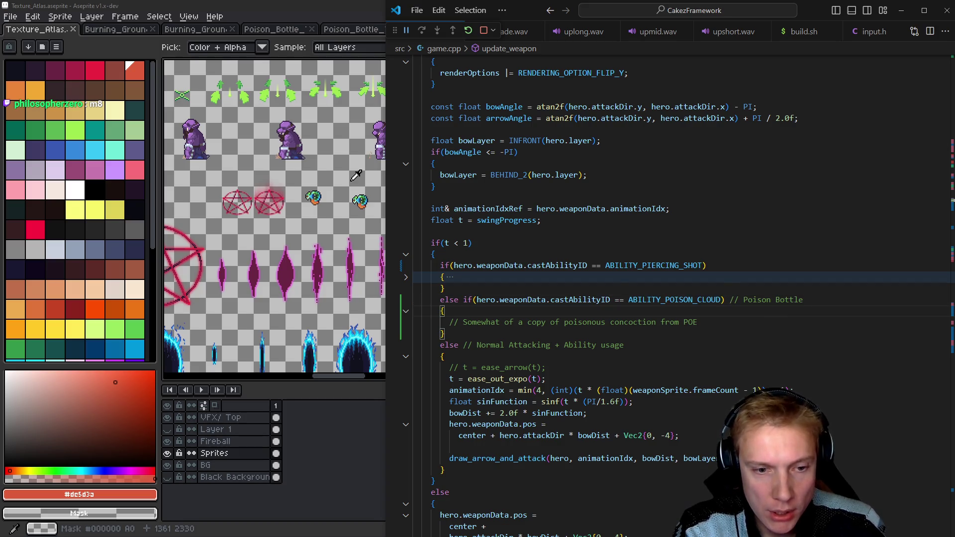
{"action": "key", "text": "Down"}
{"action": "key", "text": "Down"}
{"action": "key", "text": "Down"}
{"action": "key", "text": "End"}
{"action": "key", "text": "Down"}
{"action": "key", "text": "ctrl+c"}
{"action": "key", "text": "Up"}
{"action": "key", "text": "Up"}
{"action": "key", "text": "Up"}
{"action": "key", "text": "ctrl+v"}
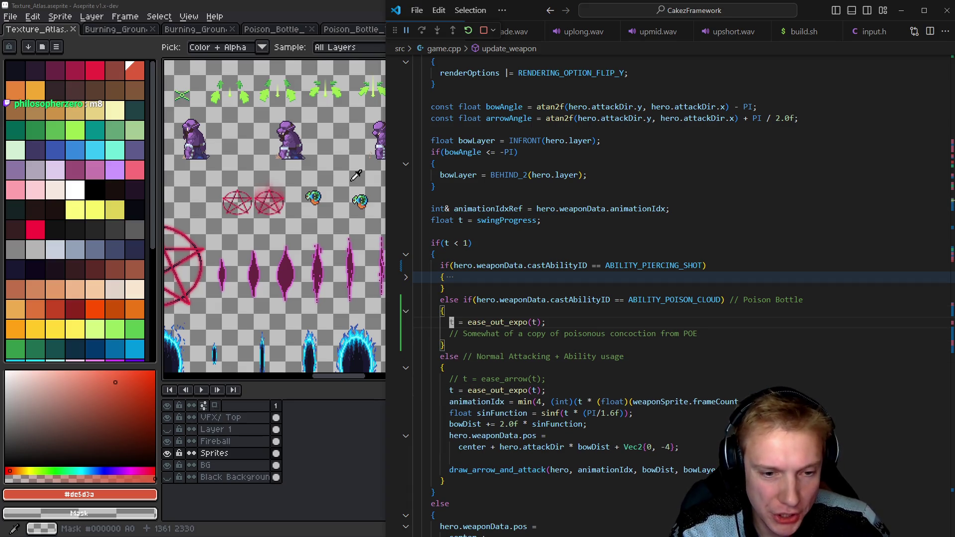
{"action": "key", "text": "Down"}
{"action": "key", "text": "Down"}
{"action": "key", "text": "Down"}
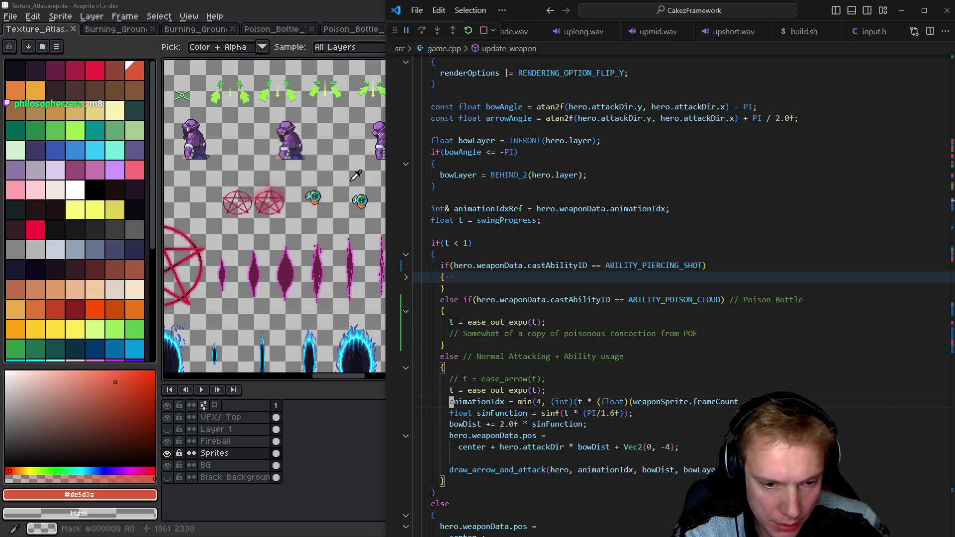
{"action": "key", "text": "Up"}
{"action": "key", "text": "Up"}
{"action": "key", "text": "Up"}
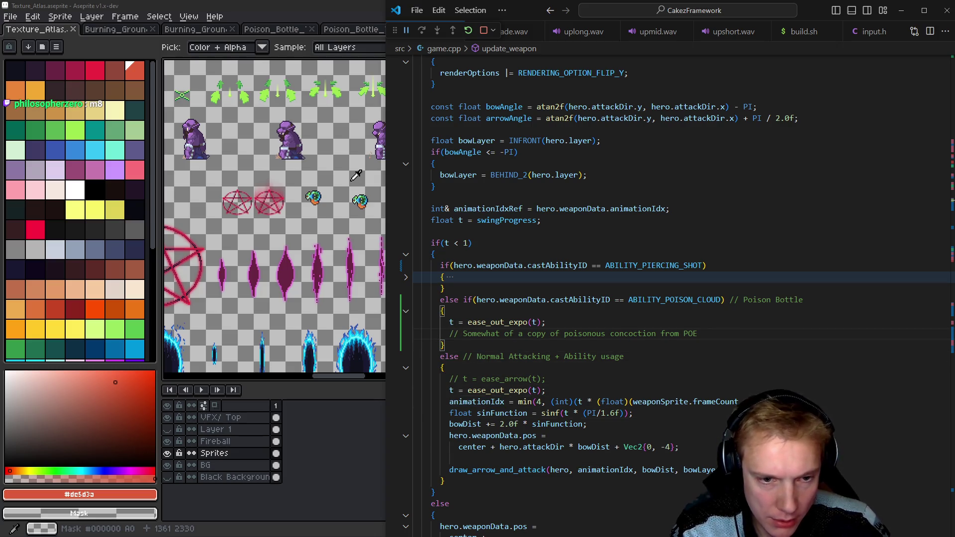
{"action": "key", "text": "End"}
{"action": "key", "text": "Return"}
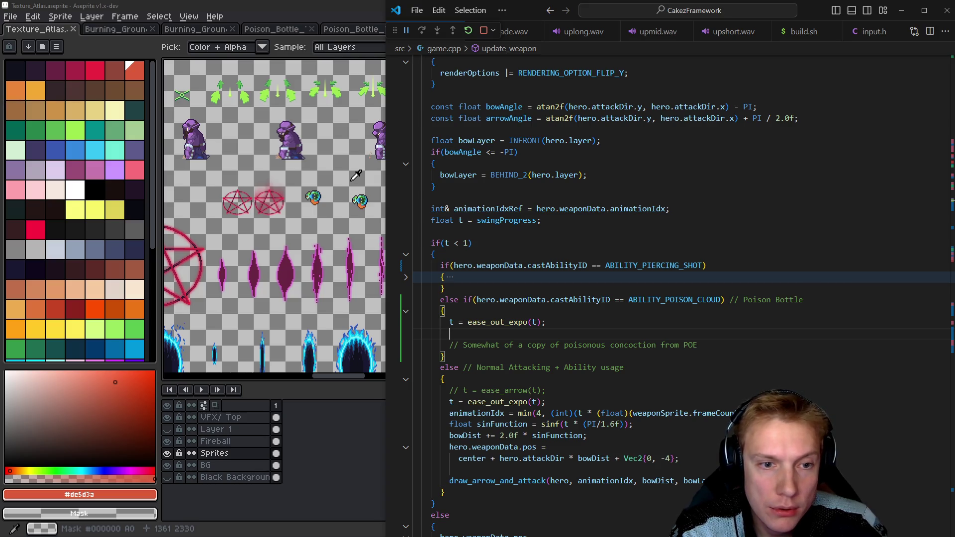
Start renaming swingProgress's local t variable with F2.
{"action": "key", "text": "Up"}
{"action": "key", "text": "Up"}
{"action": "key", "text": "Up"}
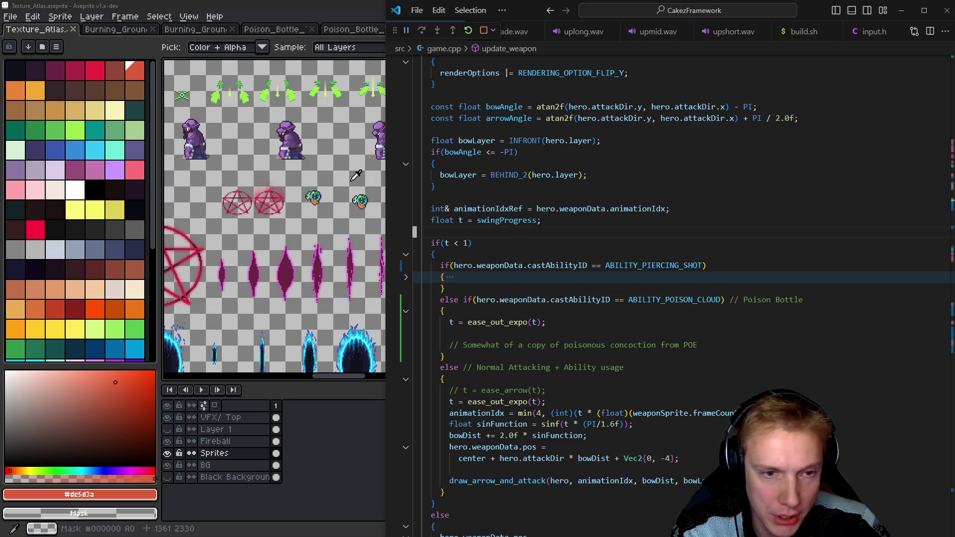
{"action": "key", "text": "w"}
{"action": "key", "text": "w"}
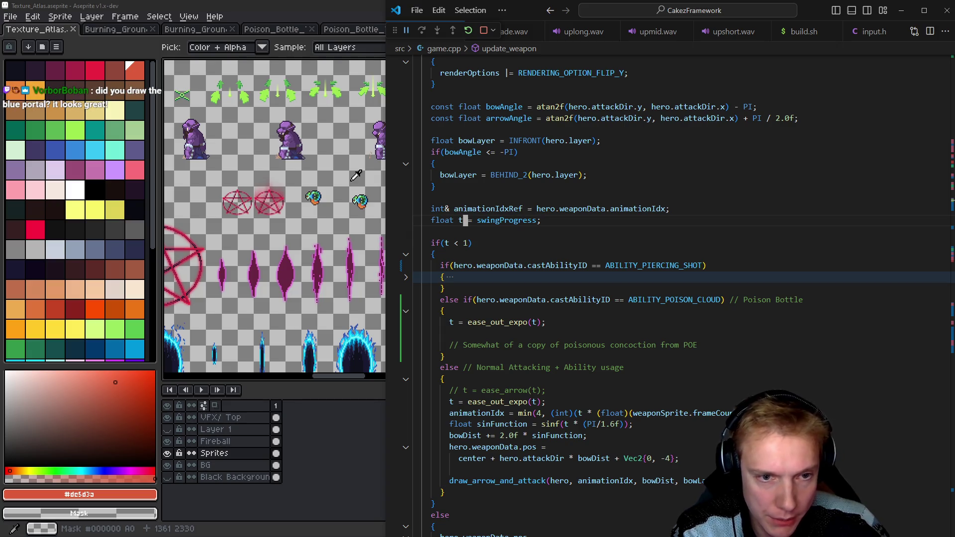
{"action": "key", "text": "h"}
{"action": "key", "text": "F2"}
Rename t to linearT and declare 'float t = ease_out_expo(linearT)' in the normal attack branch.
{"action": "type", "text": "linear"}
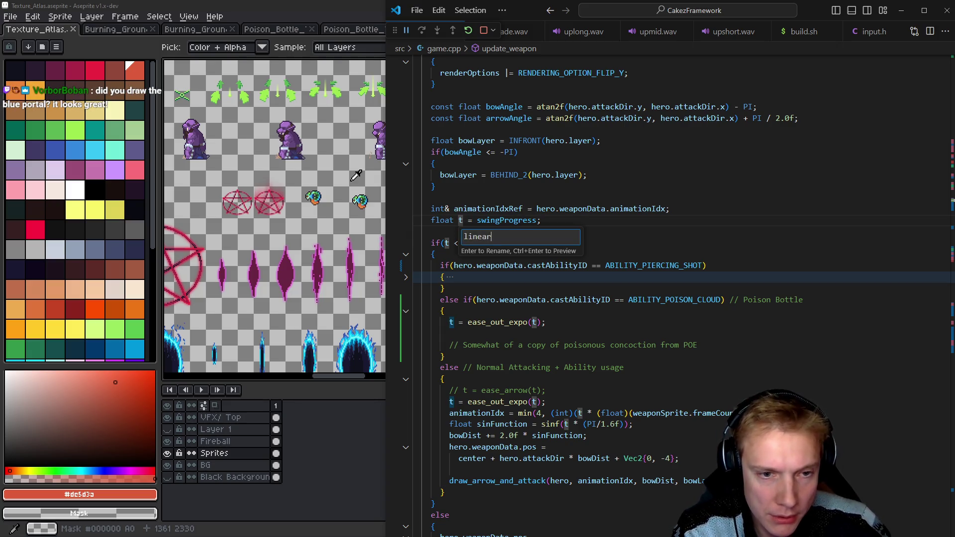
{"action": "type", "text": "T"}
{"action": "key", "text": "Return"}
{"action": "key", "text": "j"}
{"action": "key", "text": "j"}
{"action": "key", "text": "j"}
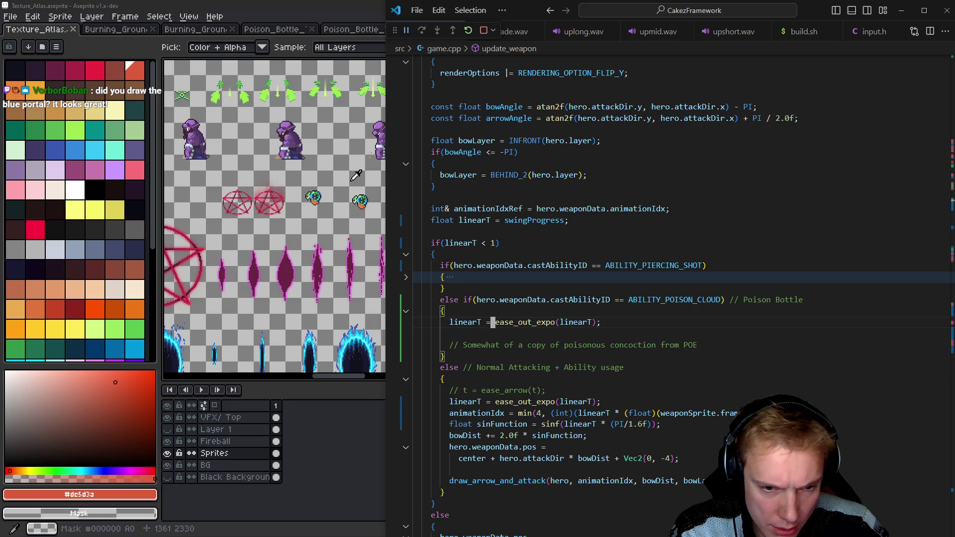
{"action": "key", "text": "j"}
{"action": "key", "text": "j"}
{"action": "key", "text": "j"}
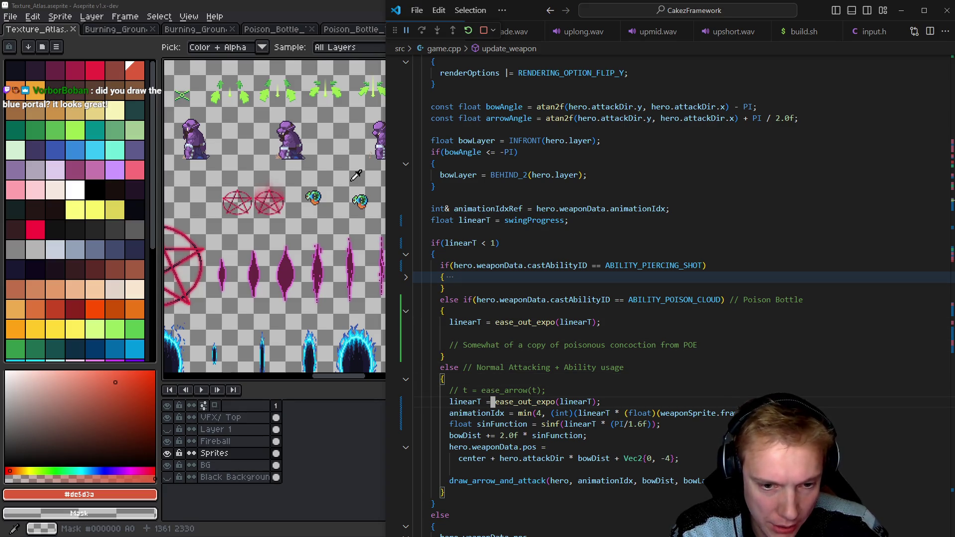
{"action": "key", "text": "b"}
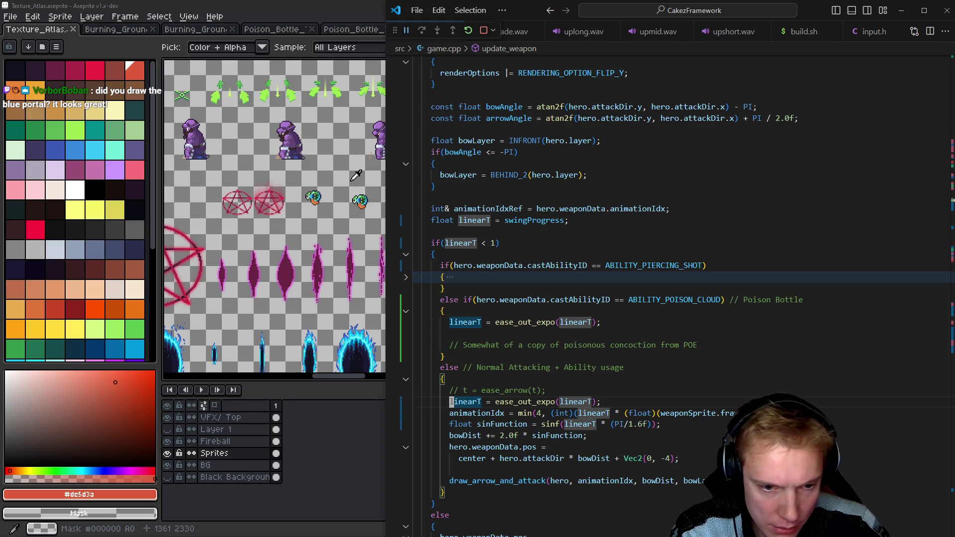
{"action": "type", "text": "float"}
{"action": "key", "text": "Escape"}
{"action": "type", "text": "e"}
{"action": "type", "text": "ciwt"}
{"action": "key", "text": "Escape"}
Make animationIdx and sinFunction in the normal branch use the eased t instead of linearT.
{"action": "key", "text": "j"}
{"action": "key", "text": "e"}
{"action": "key", "text": "e"}
{"action": "key", "text": "e"}
{"action": "key", "text": "w"}
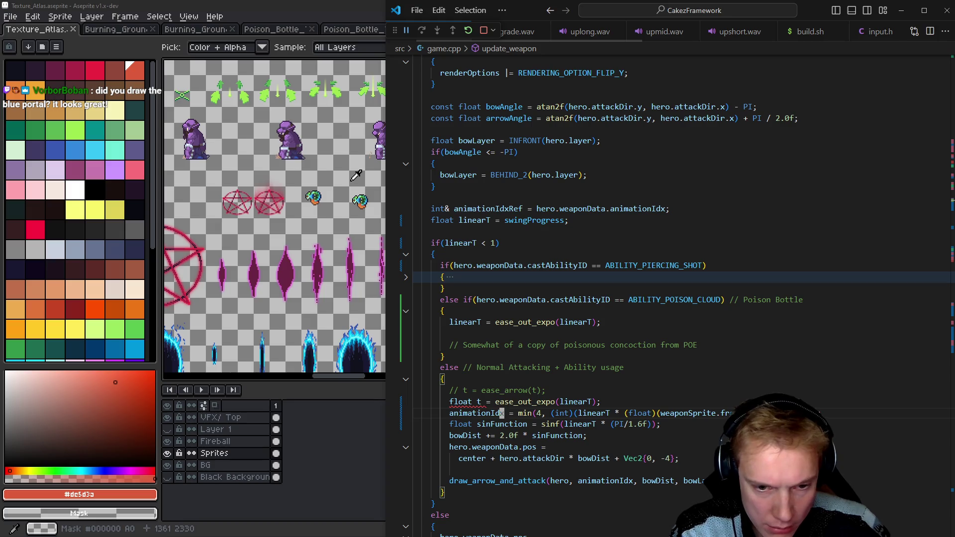
{"action": "key", "text": "w"}
{"action": "key", "text": "w"}
{"action": "type", "text": "ciwt"}
{"action": "key", "text": "Escape"}
{"action": "type", "text": "jeciwt"}
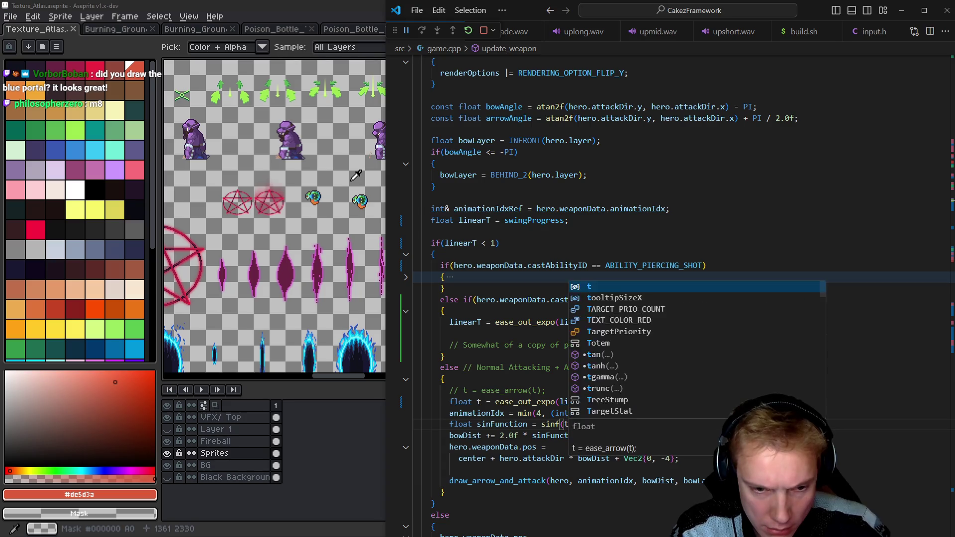
{"action": "key", "text": "Escape"}
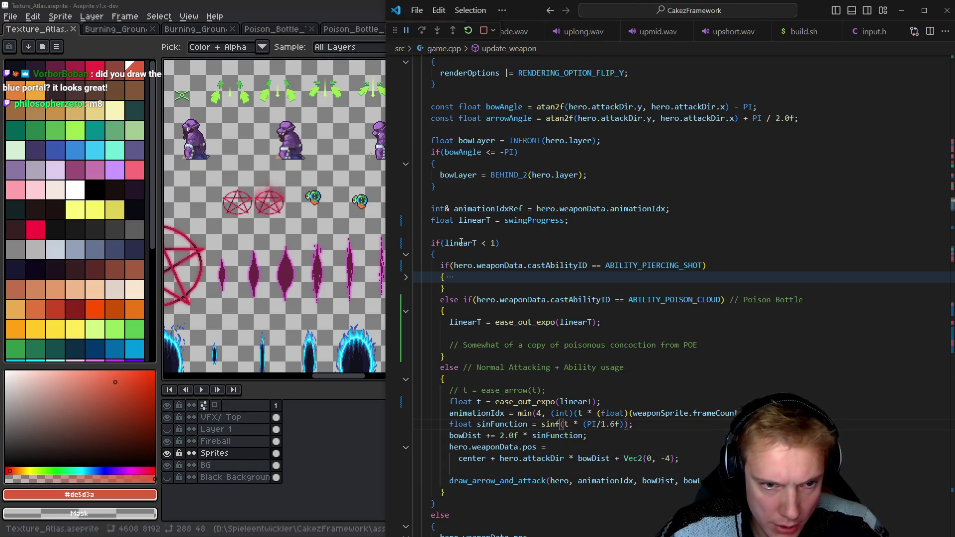
{"action": "double_click", "coordinate": [461, 243]}
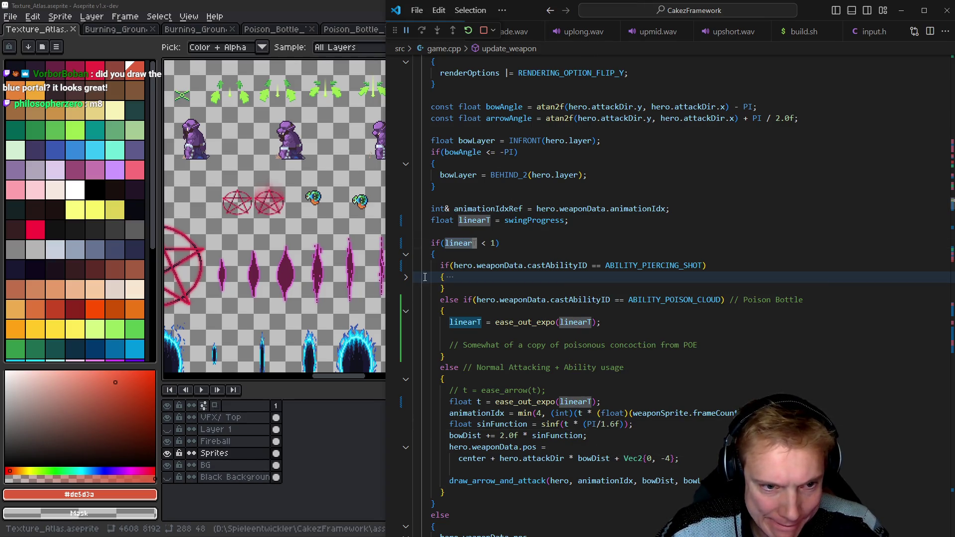
In the ABILITY_PIERCING_SHOT branch, declare float t = ease_out_quad(linearT) and use it for animationIdx.
{"action": "left_click", "coordinate": [406, 279]}
{"action": "left_click", "coordinate": [465, 300]}
{"action": "scroll", "coordinate": [493, 313], "scroll_direction": "down", "scroll_amount": 5}
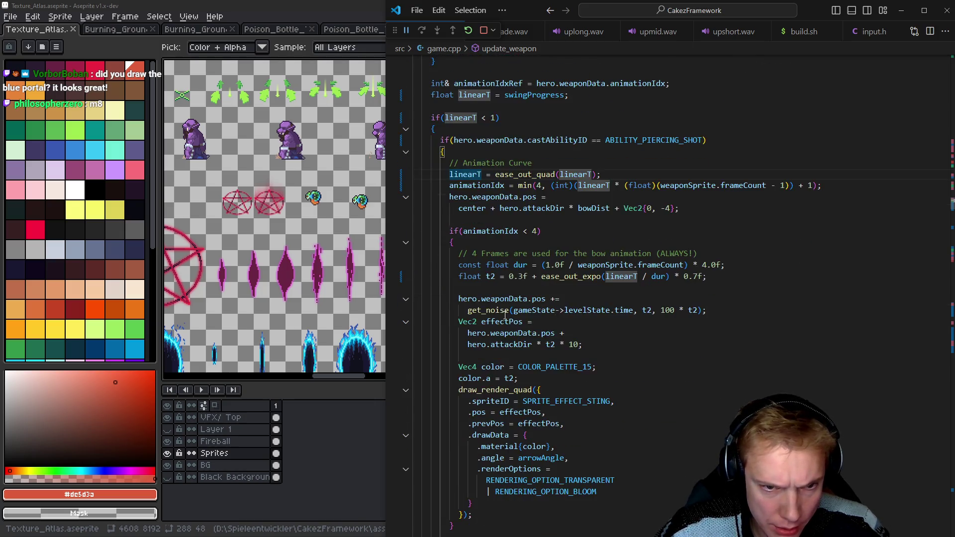
{"action": "scroll", "coordinate": [510, 316], "scroll_direction": "up", "scroll_amount": 2}
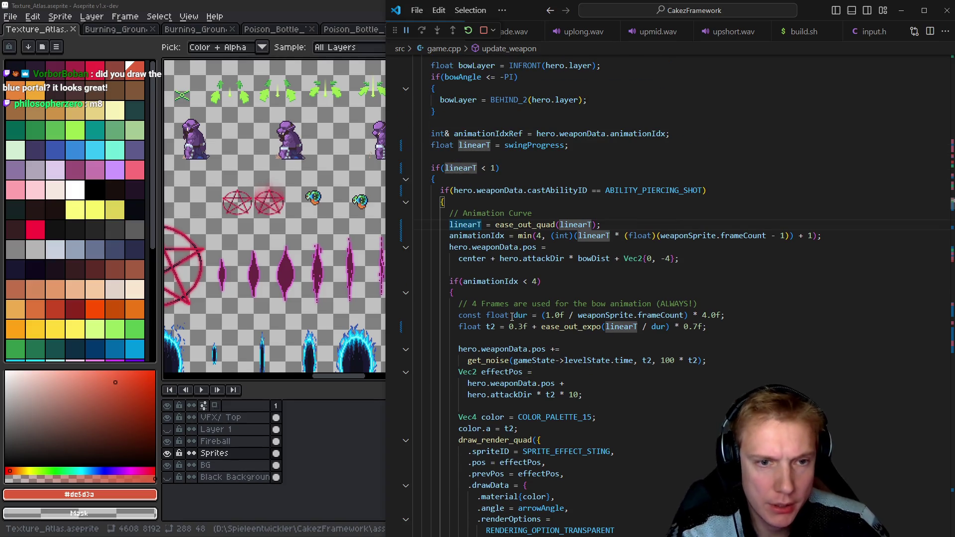
{"action": "type", "text": "t"}
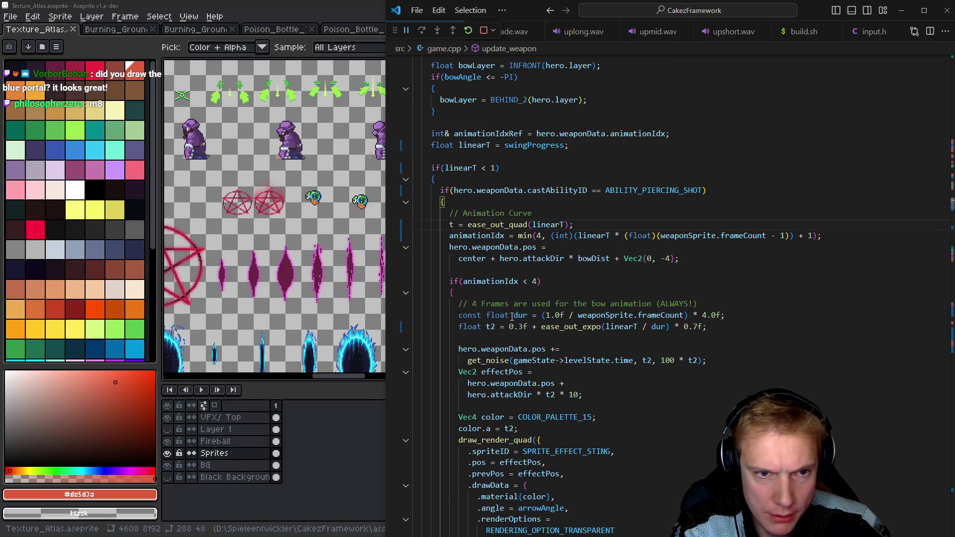
{"action": "key", "text": "Home"}
{"action": "type", "text": "float"}
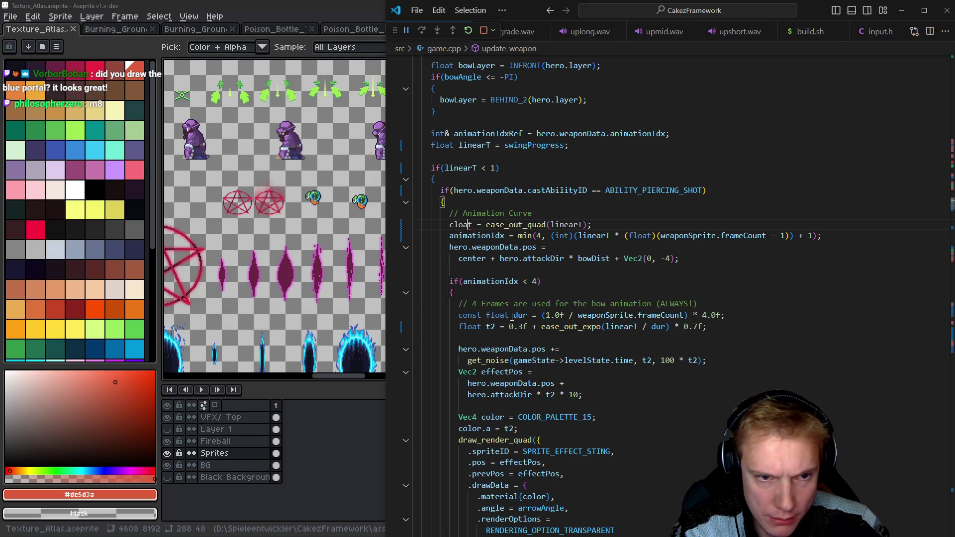
{"action": "key", "text": "Down"}
{"action": "key", "text": "ctrl+Right"}
{"action": "key", "text": "ctrl+Right"}
{"action": "key", "text": "ctrl+Right"}
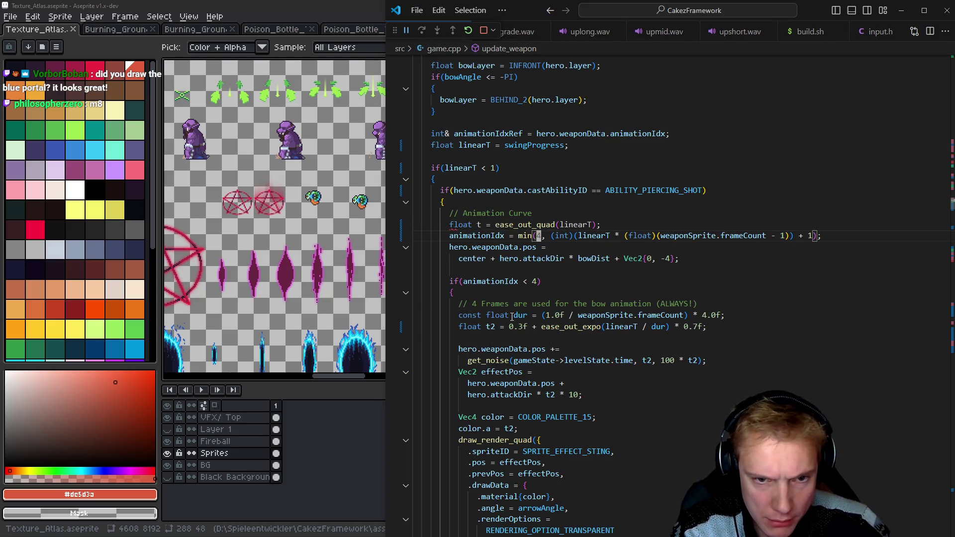
{"action": "key", "text": "ctrl+Right"}
{"action": "key", "text": "ctrl+BackSpace"}
{"action": "type", "text": "t"}
{"action": "key", "text": "Down"}
{"action": "key", "text": "Down"}
{"action": "key", "text": "Down"}
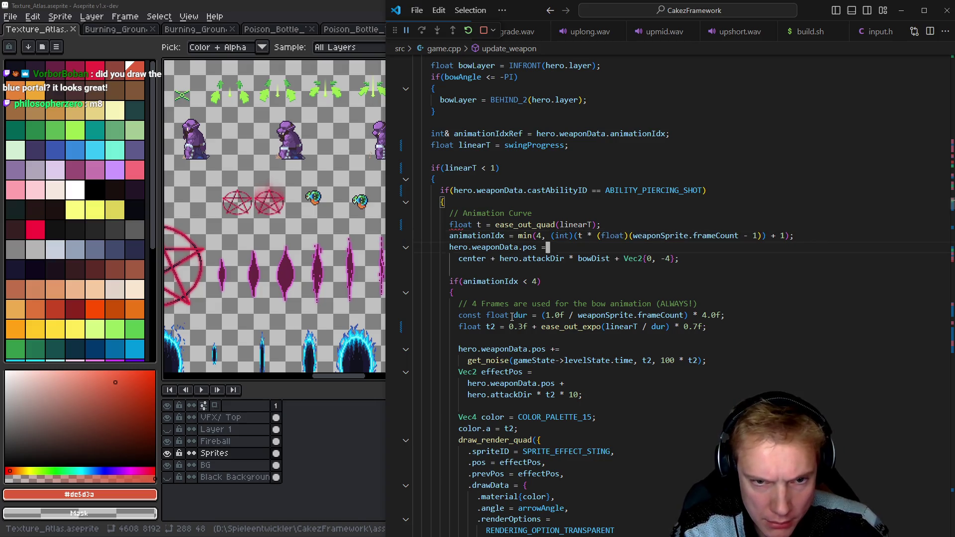
Pass t to the piercing-shot t2 calculation, make t const, and collapse the block.
{"action": "key", "text": "ctrl+Right"}
{"action": "key", "text": "ctrl+Right"}
{"action": "key", "text": "ctrl+BackSpace"}
{"action": "type", "text": "t"}
{"action": "key", "text": "BackSpace"}
{"action": "type", "text": "t"}
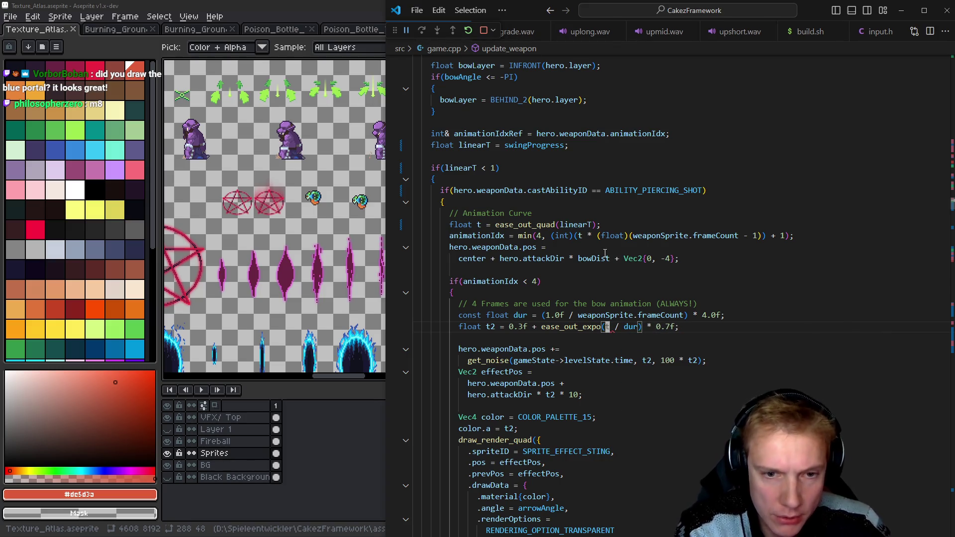
{"action": "key", "text": "Up"}
{"action": "key", "text": "Up"}
{"action": "key", "text": "Up"}
{"action": "key", "text": "Up"}
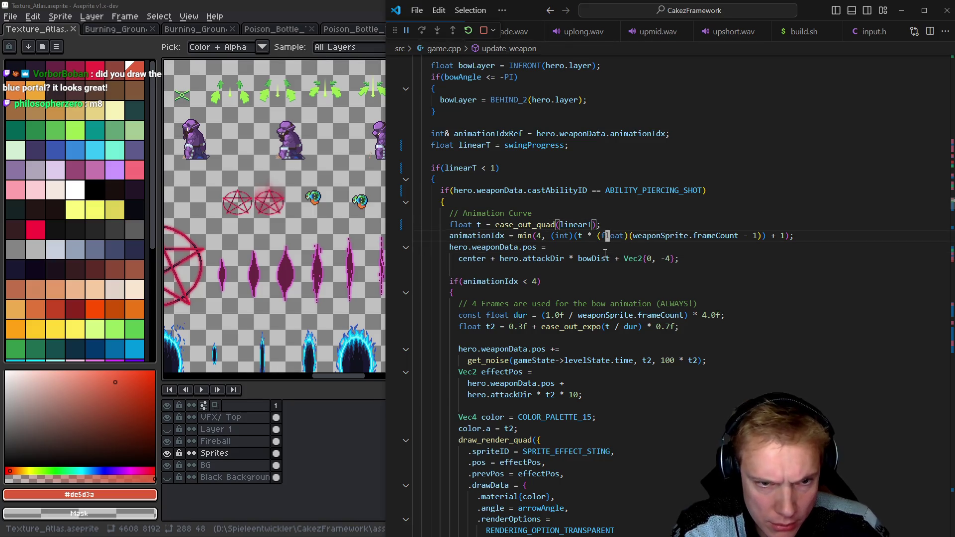
{"action": "key", "text": "Home"}
{"action": "type", "text": "const"}
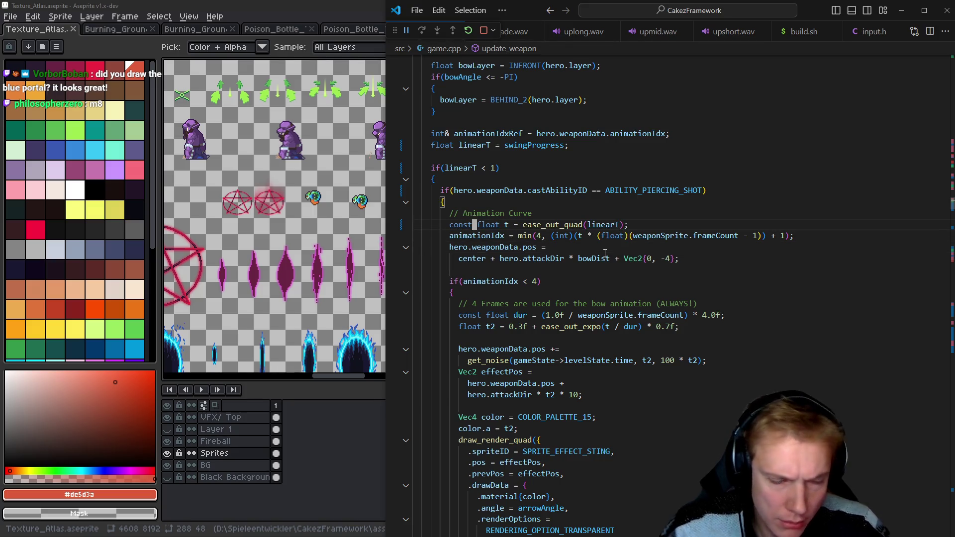
{"action": "scroll", "coordinate": [605, 253], "scroll_direction": "down", "scroll_amount": 5}
{"action": "scroll", "coordinate": [527, 200], "scroll_direction": "up", "scroll_amount": 4}
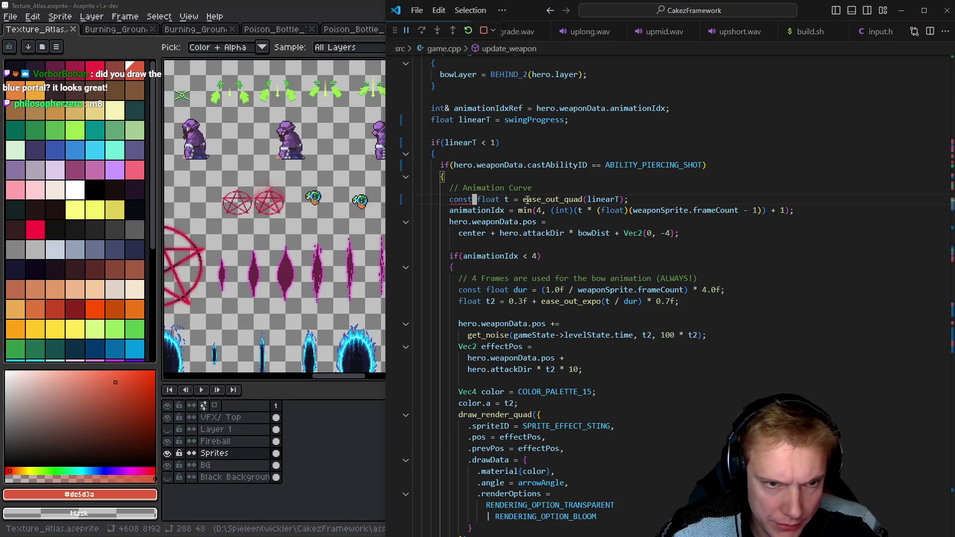
{"action": "left_click", "coordinate": [406, 176]}
Start a draw_render_quad call in the poison cloud branch with .spriteID = SPRITE_POISON_BOTTLE_THROW.
{"action": "left_click", "coordinate": [496, 222]}
{"action": "key", "text": "End"}
{"action": "key", "text": "Return"}
{"action": "key", "text": "Return"}
{"action": "type", "text": "d"}
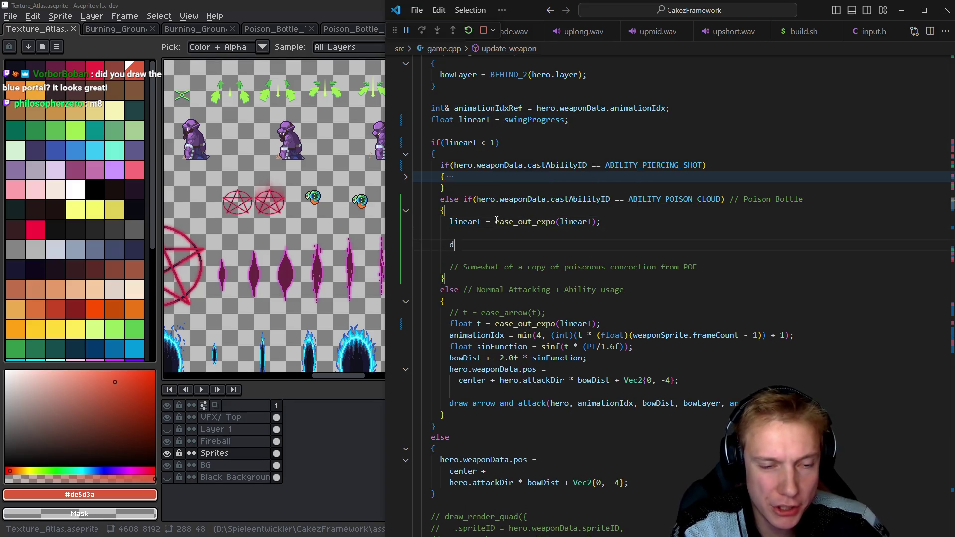
{"action": "type", "text": "raw_ren"}
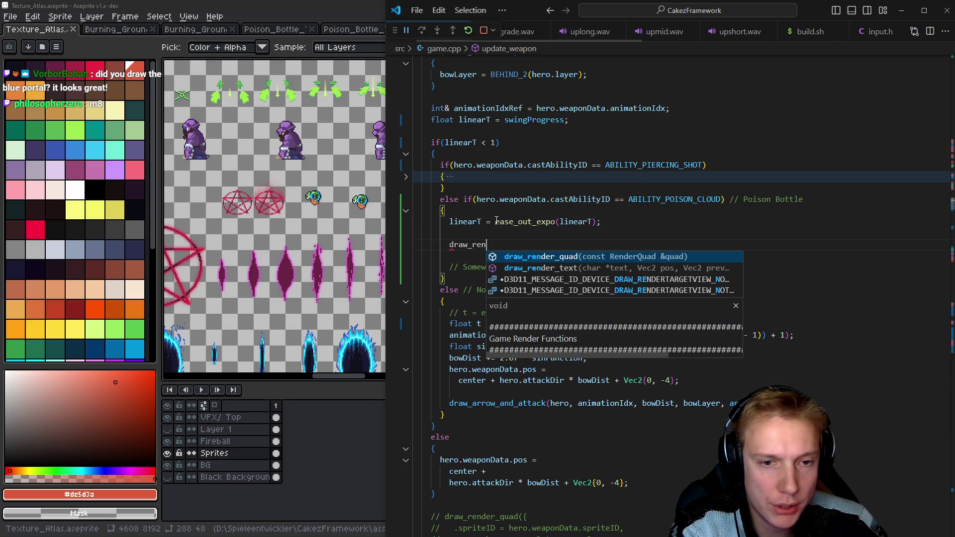
{"action": "key", "text": "Tab"}
{"action": "type", "text": "{"}
{"action": "key", "text": "Return"}
{"action": "type", "text": "."}
{"action": "key", "text": "Tab"}
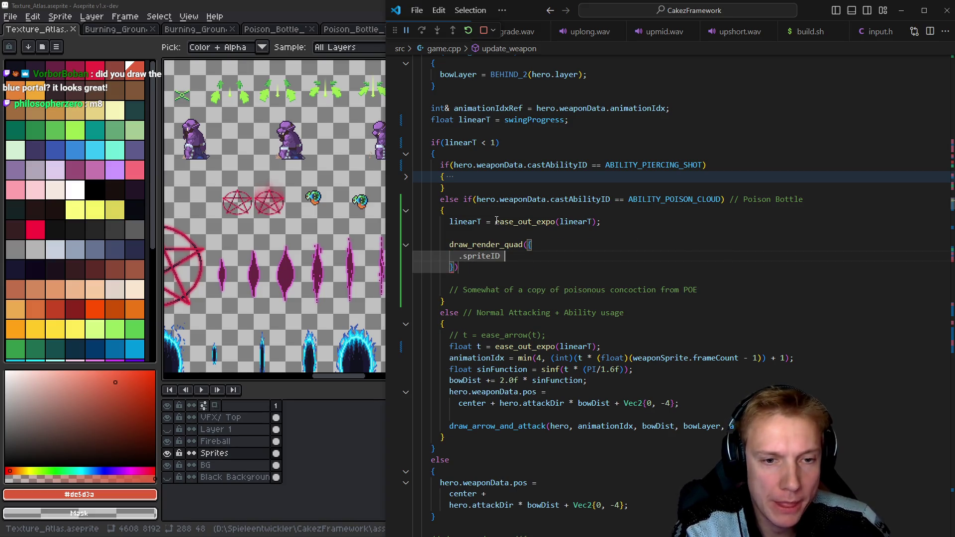
{"action": "type", "text": "= sprite_poi"}
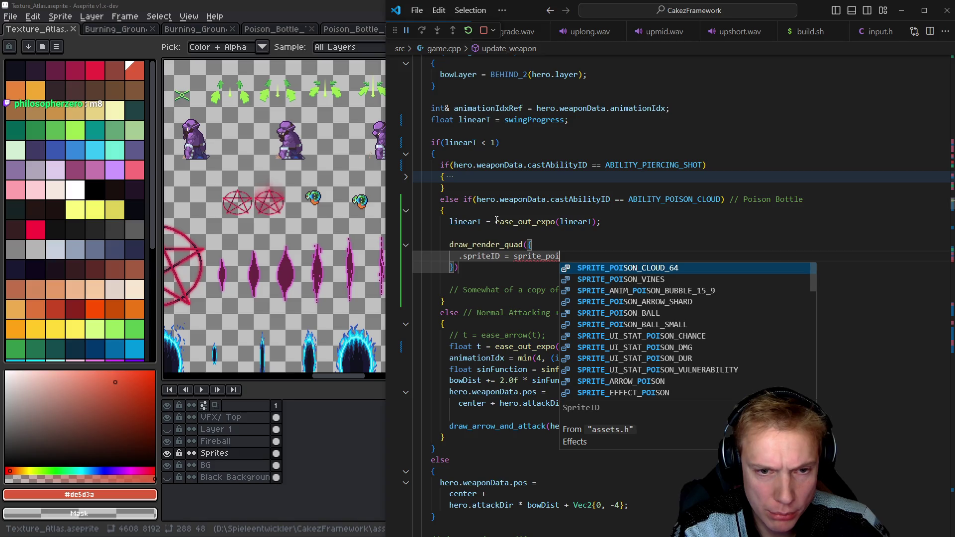
{"action": "type", "text": "son_bottl"}
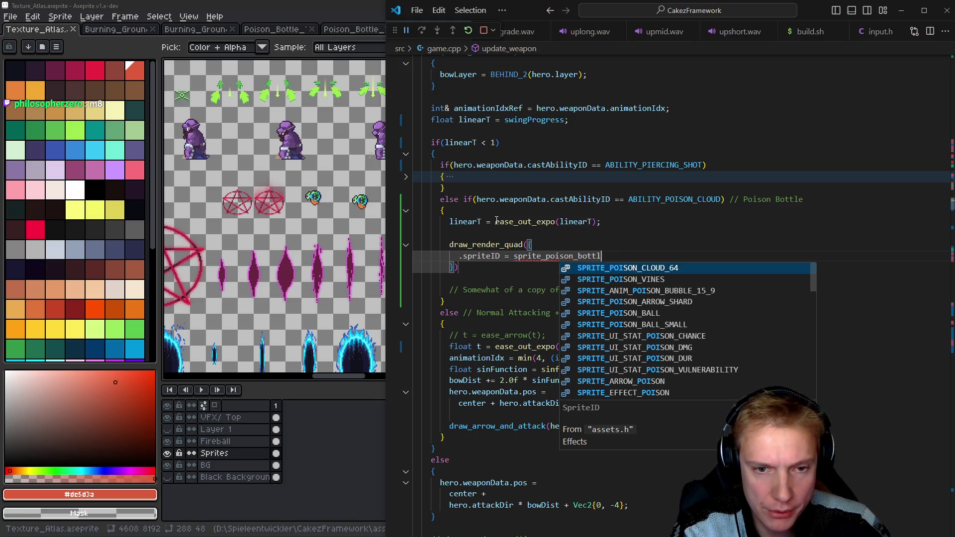
{"action": "key", "text": "Down"}
{"action": "key", "text": "Down"}
{"action": "key", "text": "Return"}
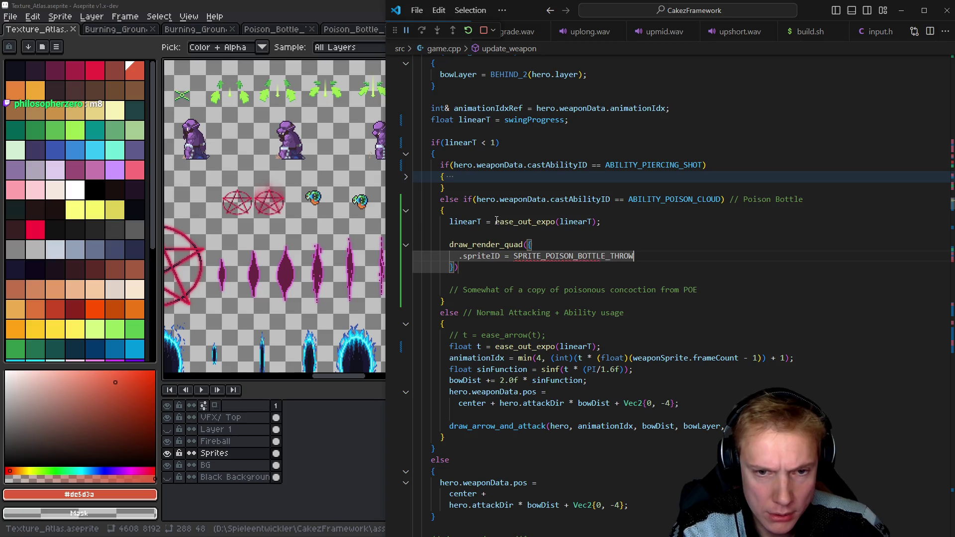
{"action": "type", "text": ","}
Add .pos = center, .prevPos and .renderOptions = RENDERING_OPTION_TRANSPARENT fields to the call.
{"action": "key", "text": "Return"}
{"action": "type", "text": ".po"}
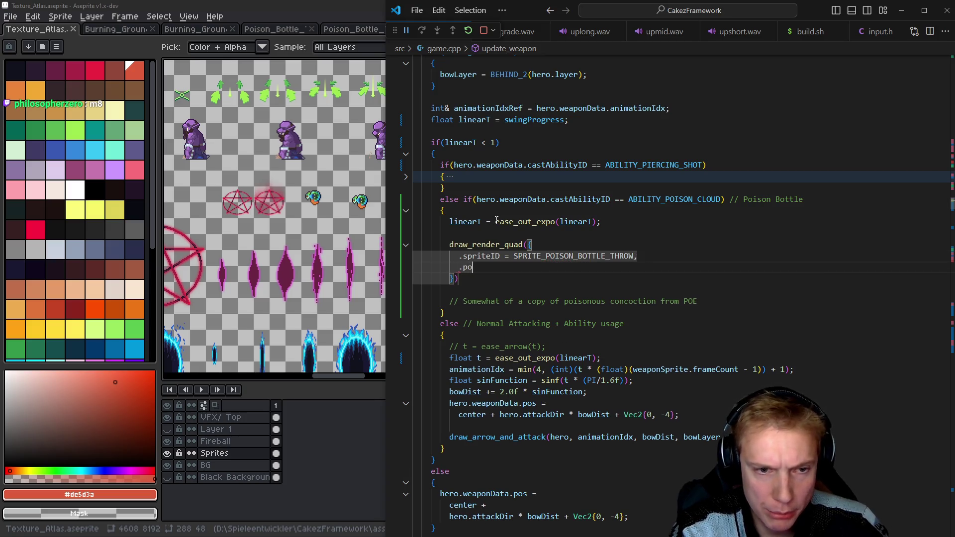
{"action": "type", "text": "s = center,"}
{"action": "key", "text": "Return"}
{"action": "key", "text": "BackSpace"}
{"action": "key", "text": "Tab"}
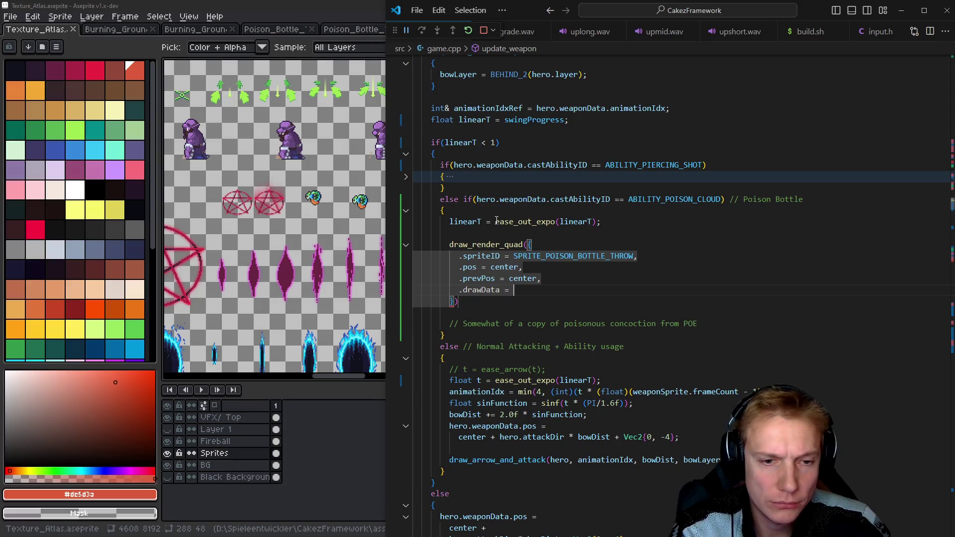
{"action": "key", "text": "Return"}
{"action": "type", "text": ".ren"}
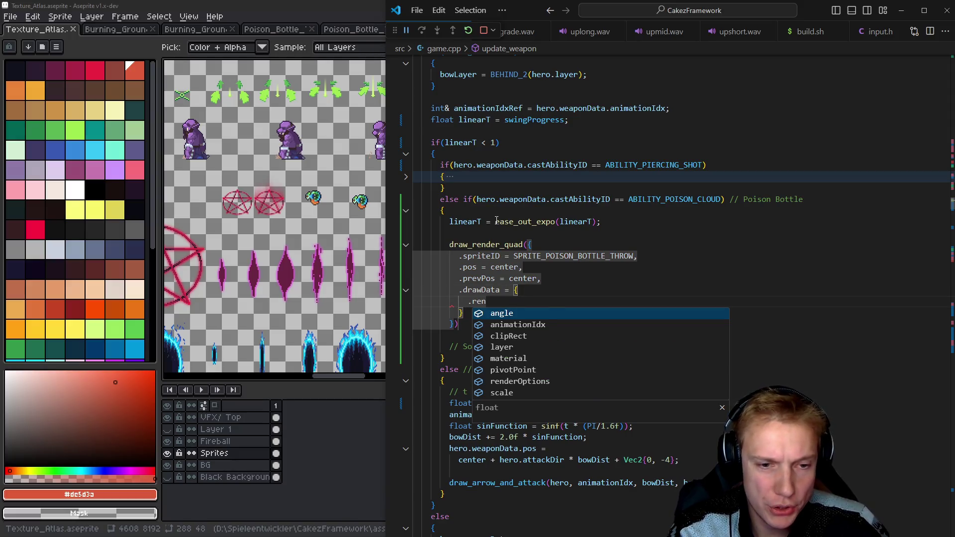
{"action": "type", "text": "d"}
{"action": "key", "text": "Tab"}
{"action": "type", "text": "= "}
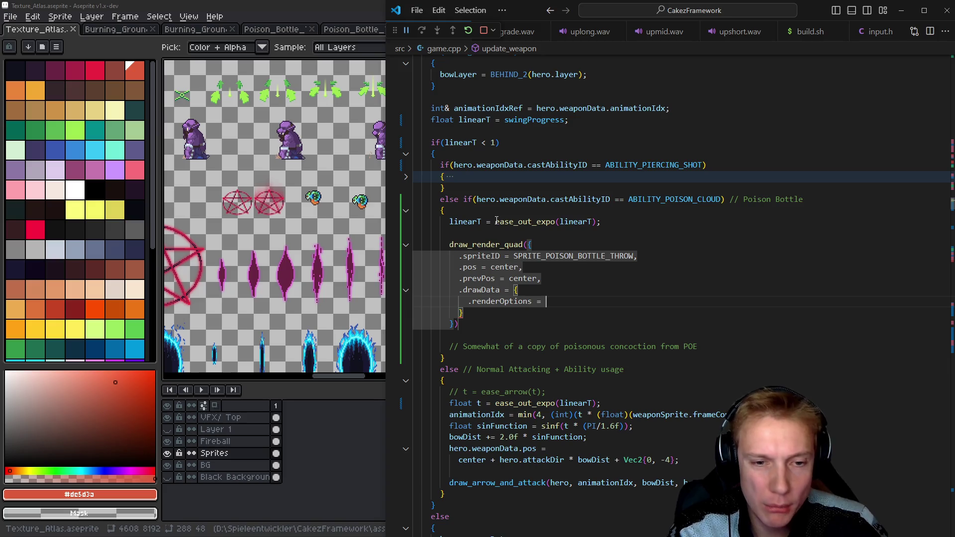
{"action": "type", "text": "transp"}
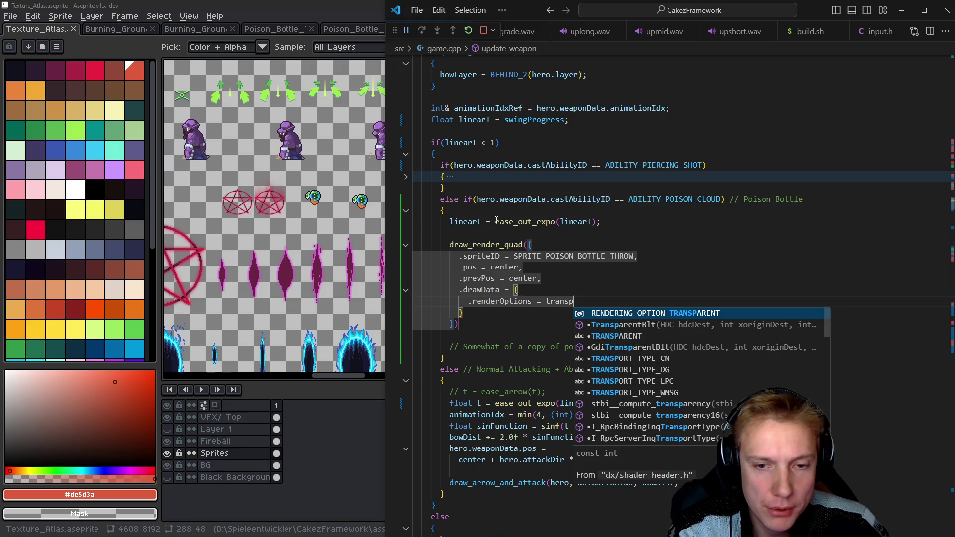
{"action": "key", "text": "Tab"}
Insert a .layer = INFRONT(hero.layer) field above the render options.
{"action": "key", "text": "ctrl+shift+Return"}
{"action": "type", "text": ".layer = INFRONT"}
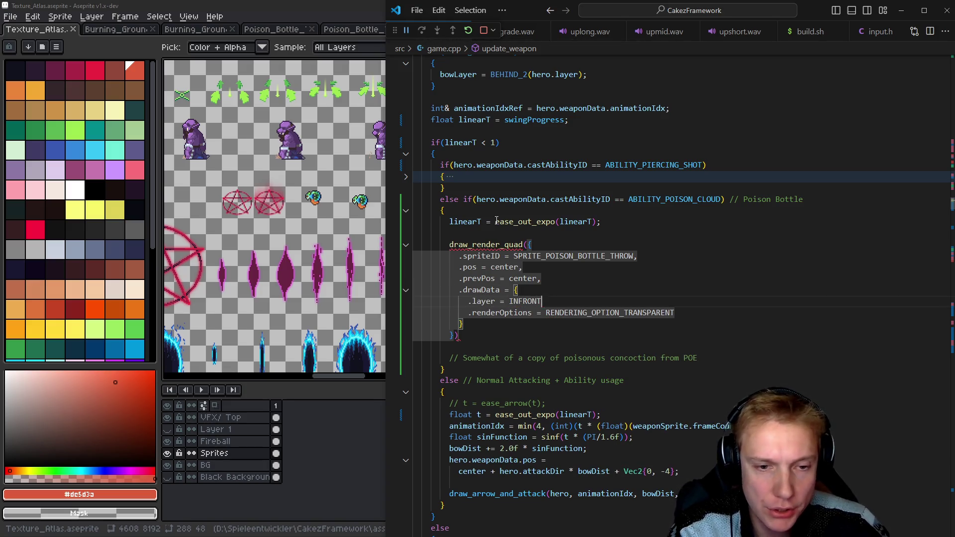
{"action": "type", "text": "(hero"}
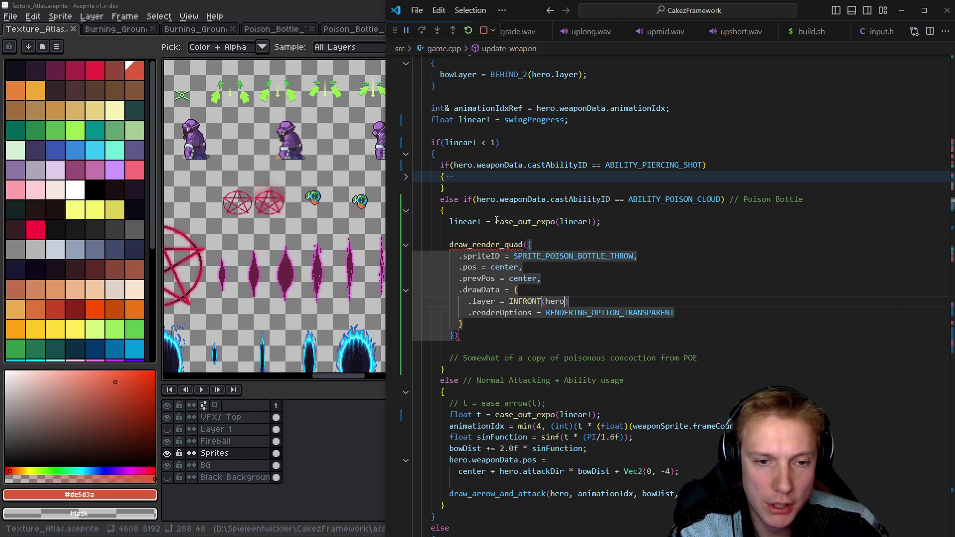
{"action": "type", "text": ".layer"}
{"action": "key", "text": "End"}
{"action": "type", "text": ","}
{"action": "key", "text": "Down"}
{"action": "key", "text": "End"}
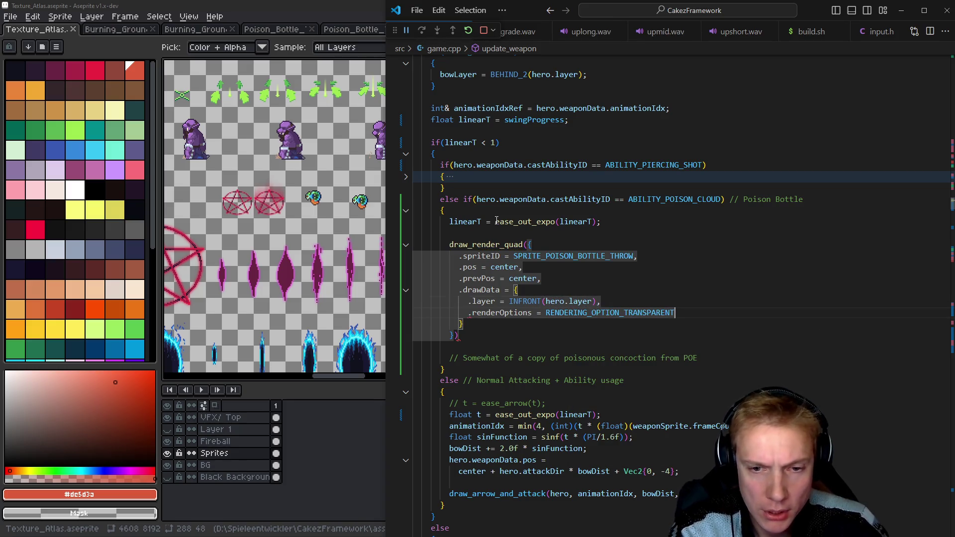
{"action": "key", "text": "Down"}
{"action": "key", "text": "Down"}
{"action": "key", "text": "End"}
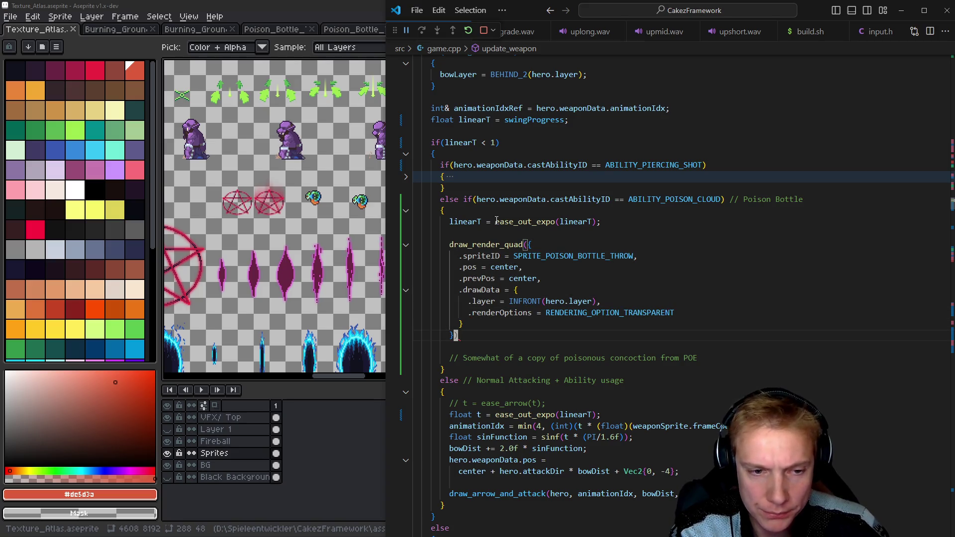
End the draw call with ';', store the eased value as float t, and begin int animationIdx.
{"action": "type", "text": ";"}
{"action": "key", "text": "Up"}
{"action": "key", "text": "Up"}
{"action": "key", "text": "Up"}
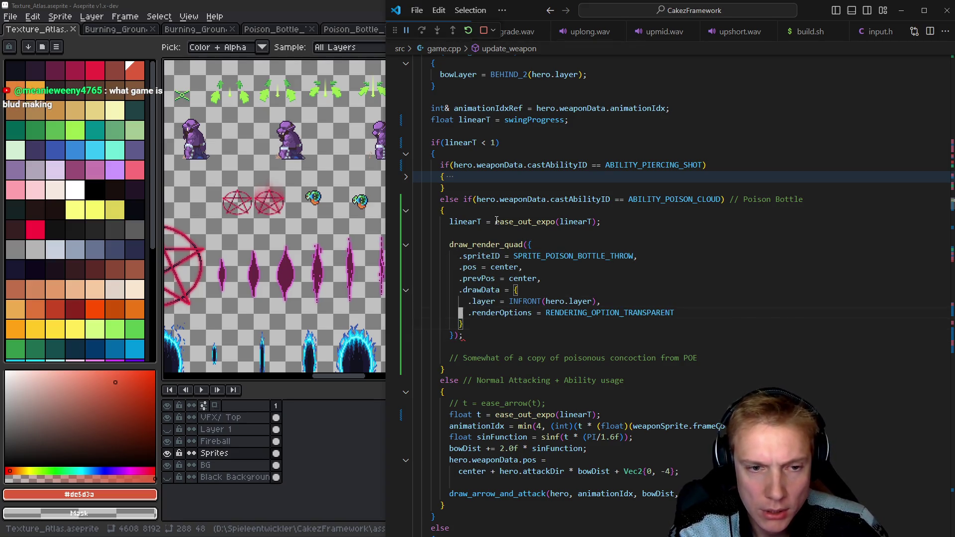
{"action": "key", "text": "End"}
{"action": "key", "text": "Return"}
{"action": "type", "text": "int anima"}
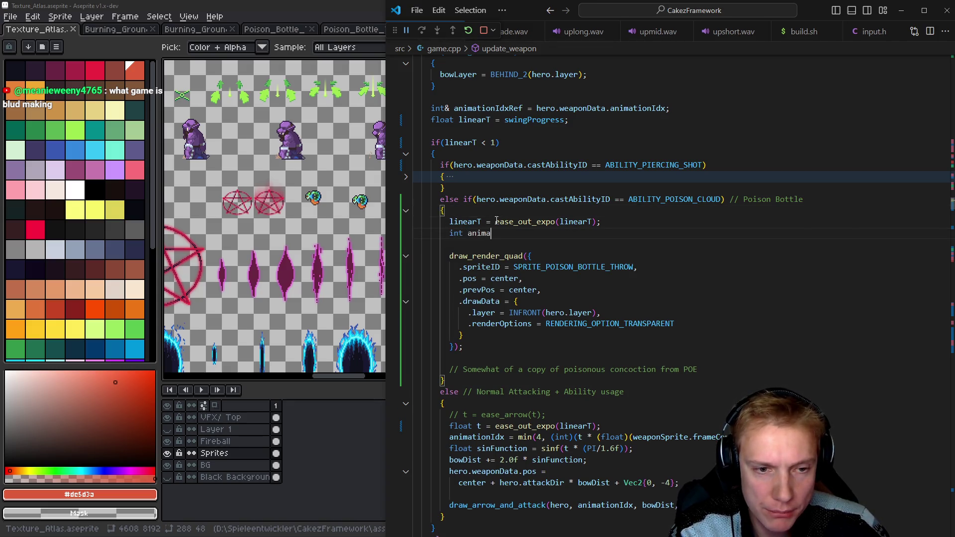
{"action": "type", "text": "tionid"}
{"action": "key", "text": "BackSpace"}
{"action": "key", "text": "BackSpace"}
{"action": "key", "text": "BackSpace"}
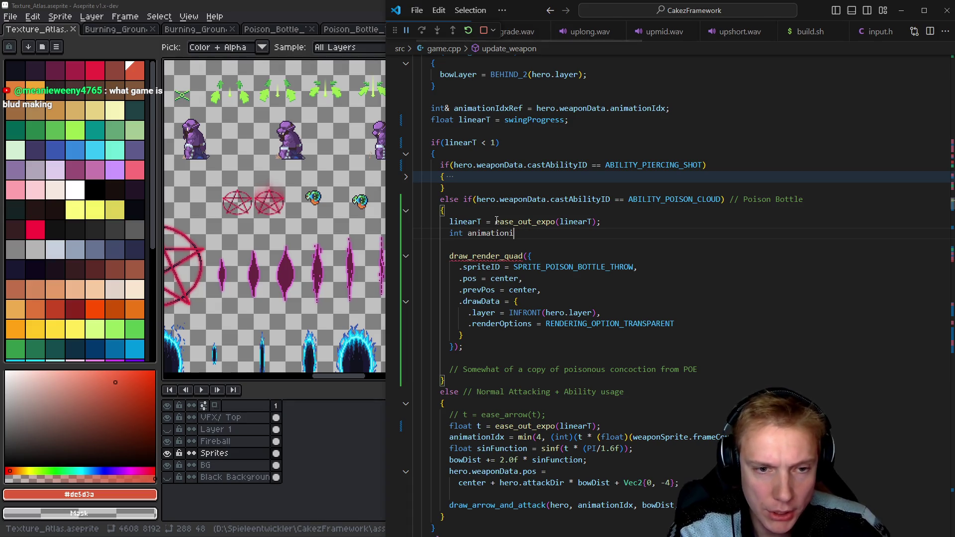
{"action": "type", "text": "Idx ="}
{"action": "key", "text": "Up"}
{"action": "key", "text": "Home"}
{"action": "key", "text": "ctrl+Delete"}
{"action": "type", "text": "float t"}
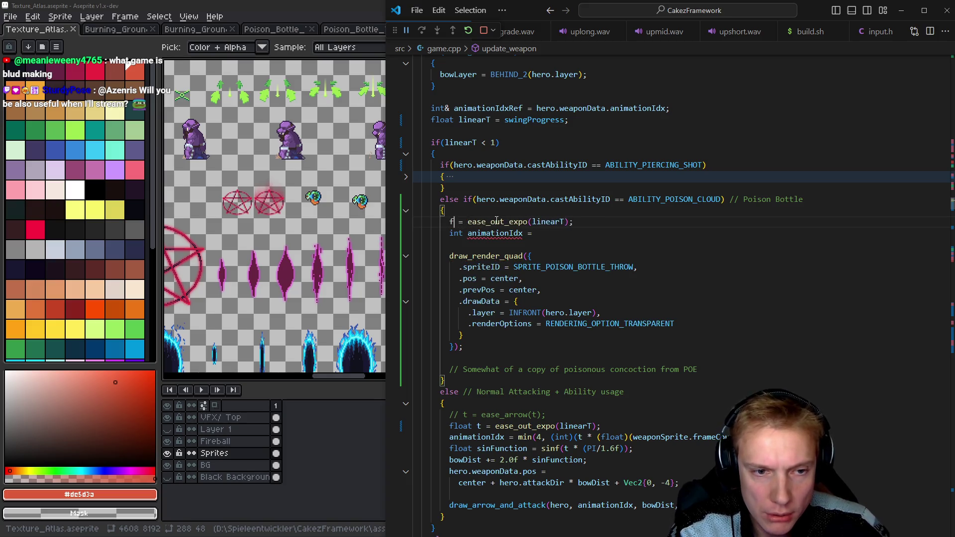
{"action": "key", "text": "Down"}
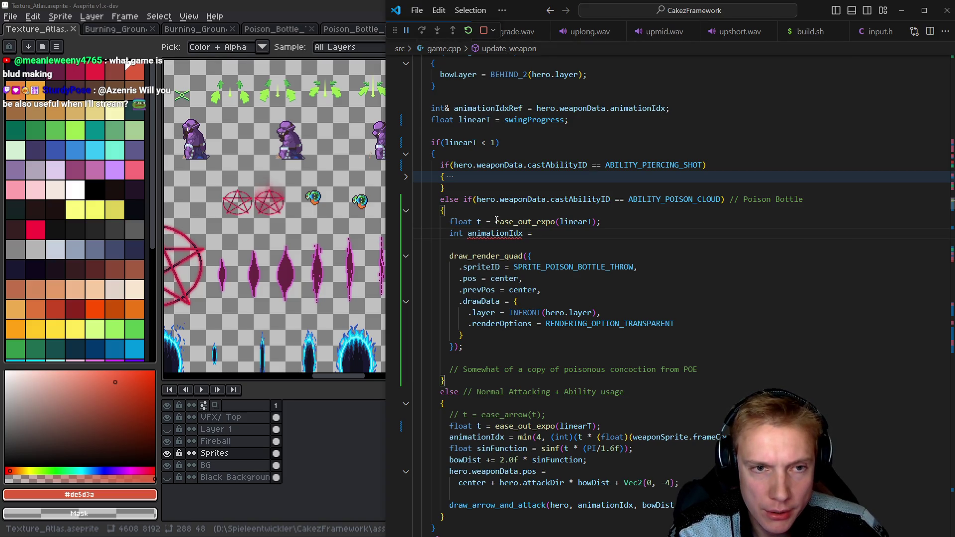
Complete animationIdx = animate(&t, sprite.frameCount) and begin a const Sprite line above it.
{"action": "type", "text": "animate"}
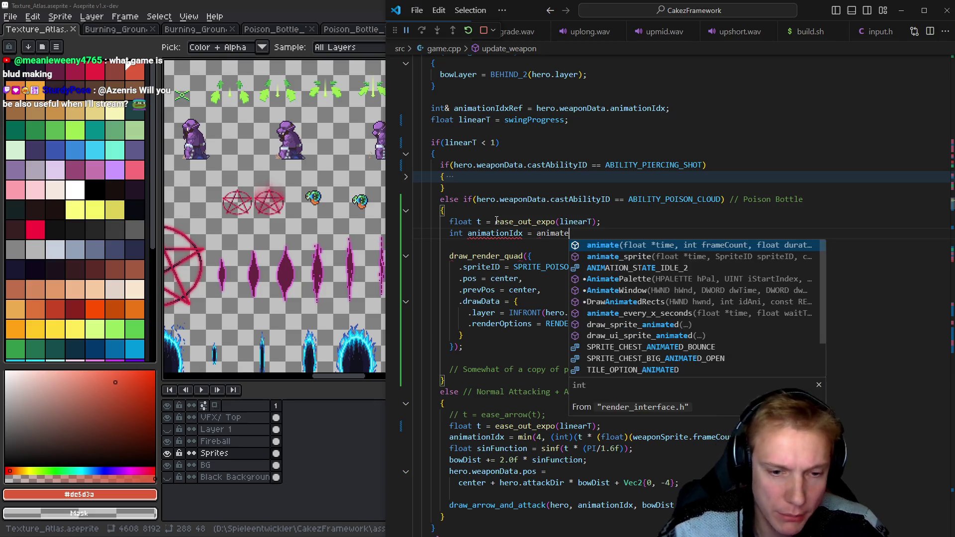
{"action": "scroll", "coordinate": [614, 275], "scroll_direction": "down", "scroll_amount": 2}
{"action": "scroll", "coordinate": [615, 275], "scroll_direction": "up", "scroll_amount": 2}
{"action": "scroll", "coordinate": [614, 275], "scroll_direction": "down", "scroll_amount": 2}
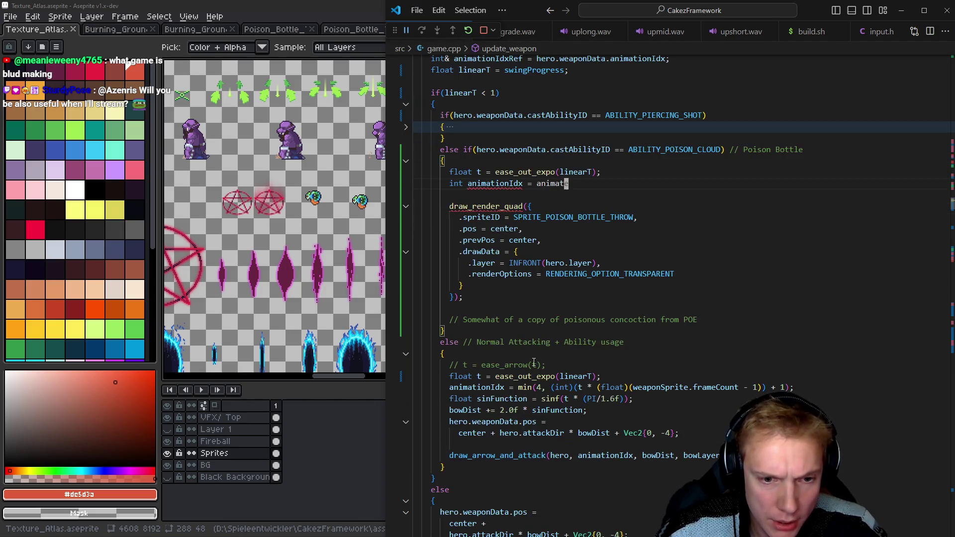
{"action": "double_click", "coordinate": [487, 388]}
{"action": "double_click", "coordinate": [665, 391]}
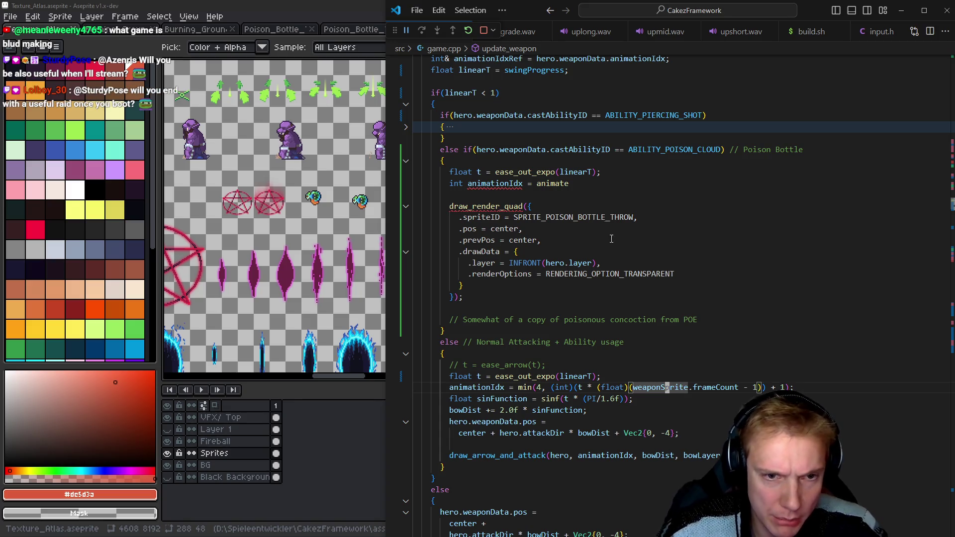
{"action": "left_click", "coordinate": [585, 182]}
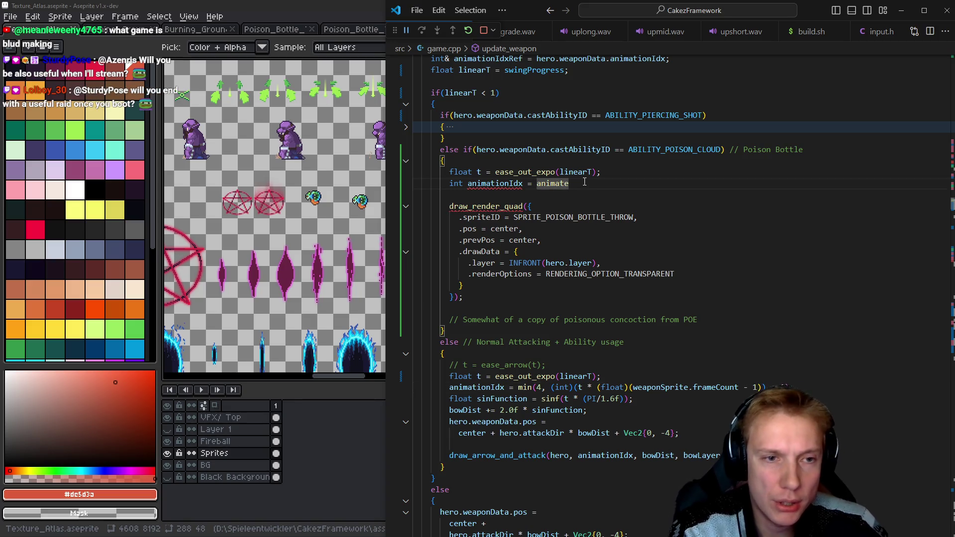
{"action": "type", "text": "("}
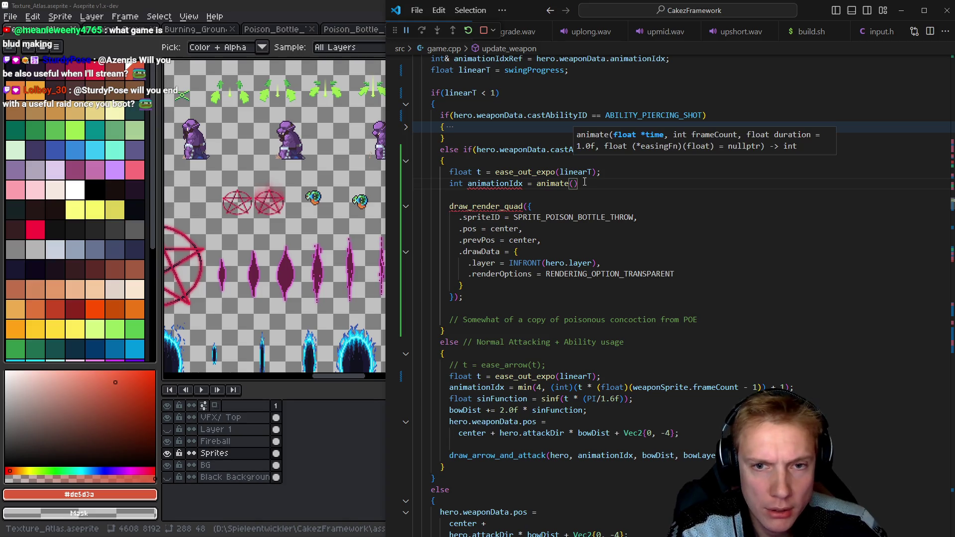
{"action": "type", "text": "&t, "}
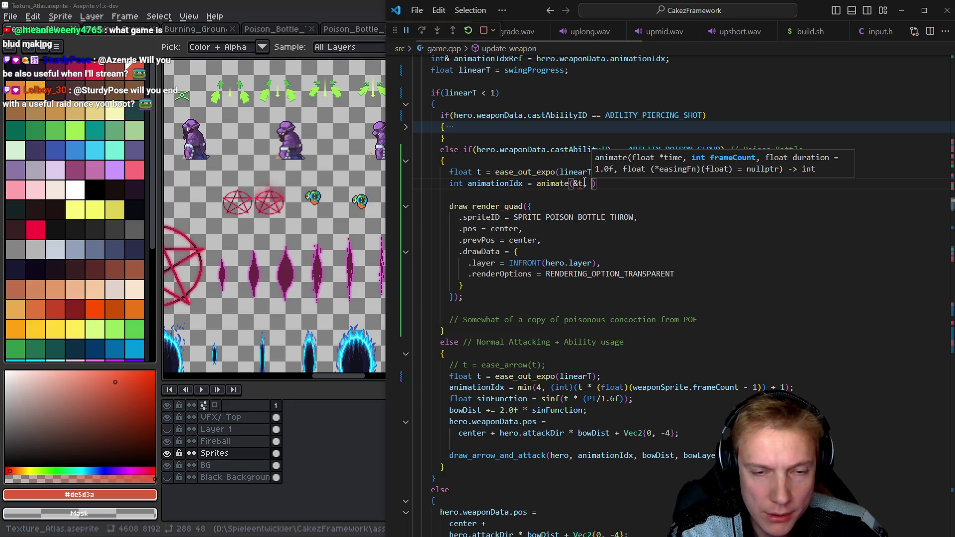
{"action": "type", "text": "sprite.frameCop"}
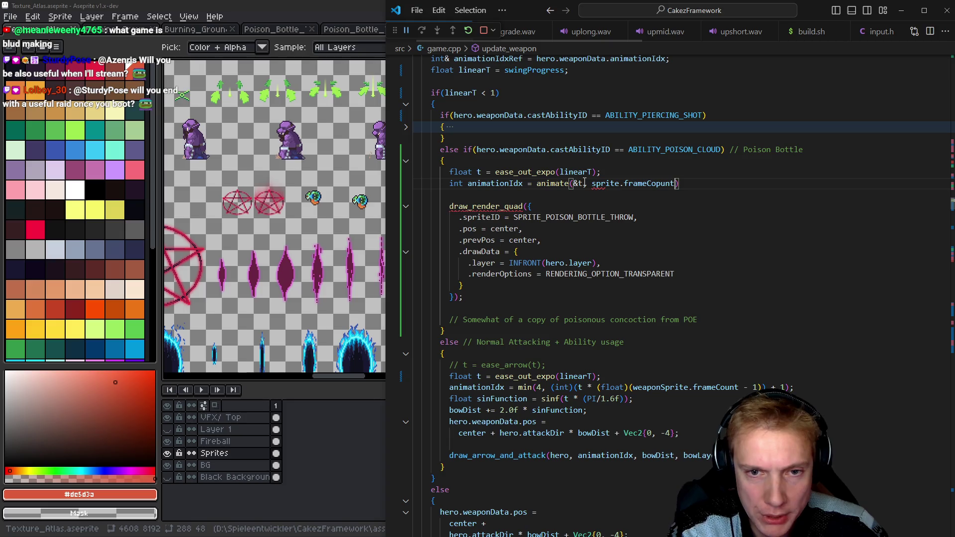
{"action": "type", "text": "unt"}
{"action": "key", "text": "ctrl+shift+Return"}
{"action": "type", "text": "const Sprite"}
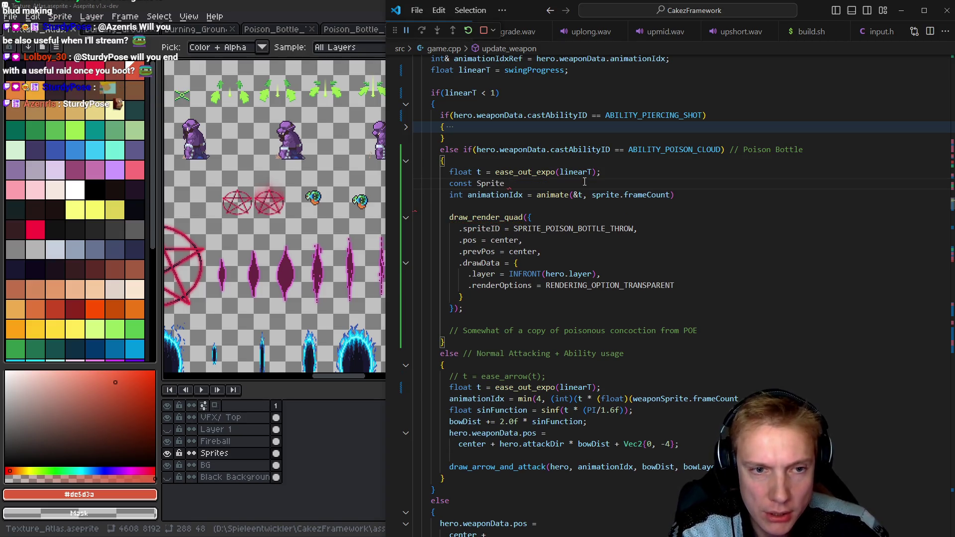
Define const Sprite throwSprite = get_sprite(SPRITE_POISON_BOTTLE_THROW) and use throwSprite.frameCount in animate.
{"action": "type", "text": "throw"}
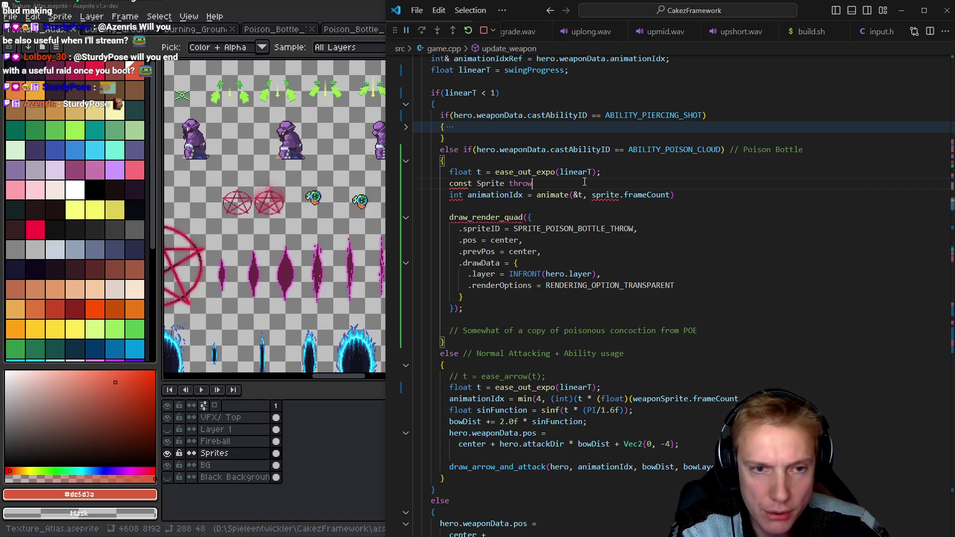
{"action": "type", "text": "Stprite = get_sprite"}
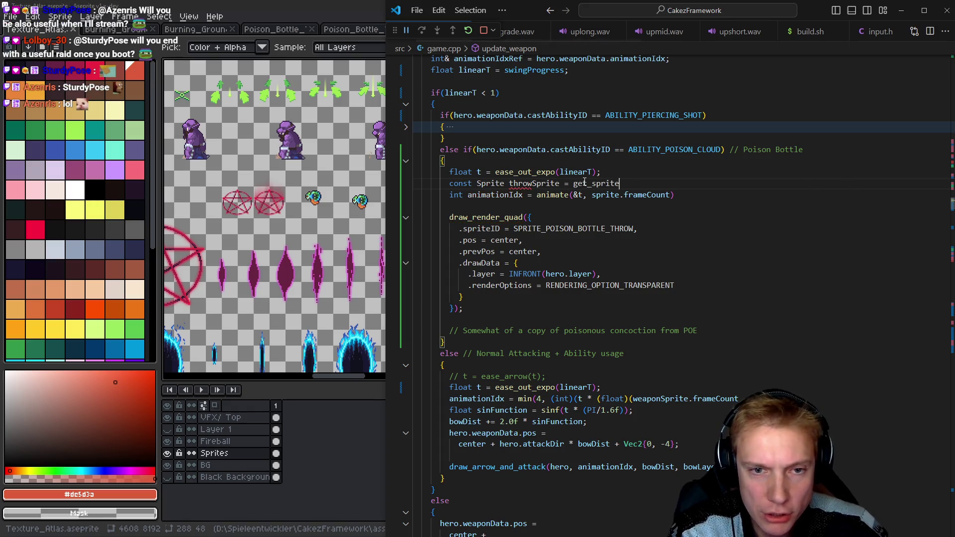
{"action": "type", "text": "(sprite_"}
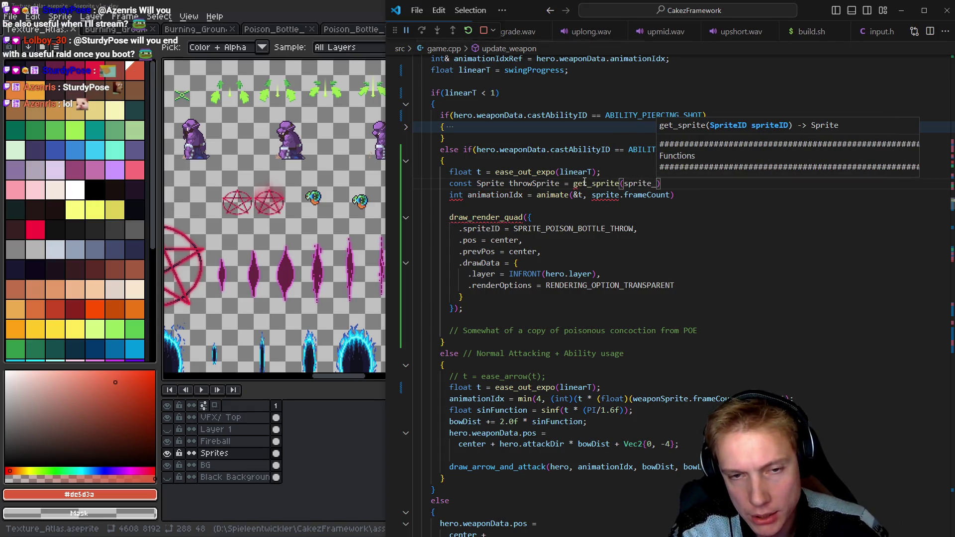
{"action": "type", "text": "poison"}
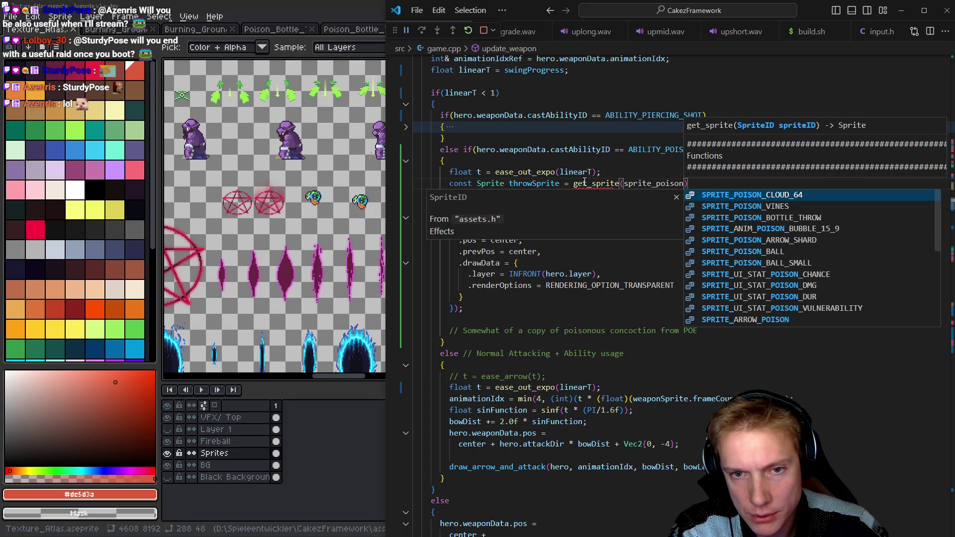
{"action": "key", "text": "Down"}
{"action": "key", "text": "Down"}
{"action": "key", "text": "Tab"}
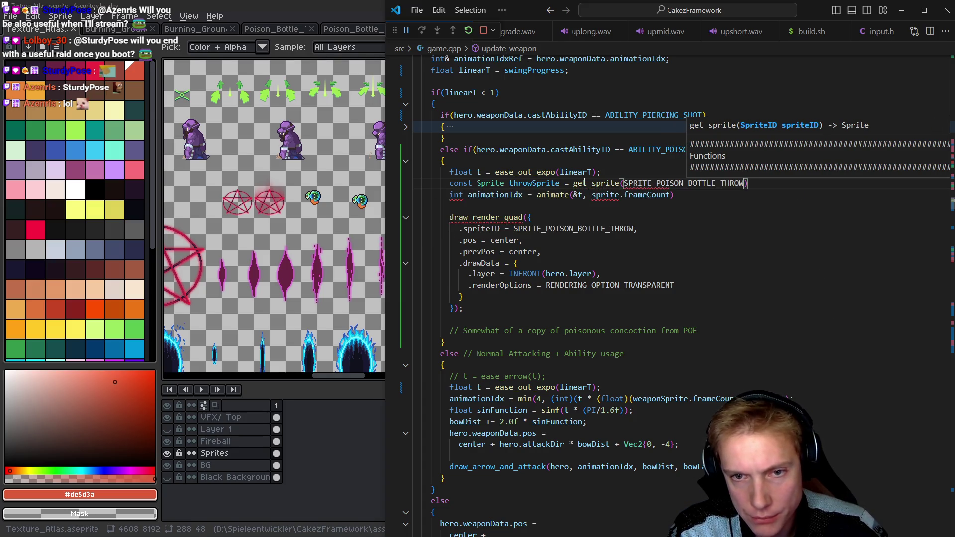
{"action": "key", "text": "Left"}
{"action": "key", "text": "ctrl+BackSpace"}
{"action": "type", "text": "throwSprite"}
Close the animate call with ');' and make animationIdx const.
{"action": "key", "text": "ctrl+Right"}
{"action": "type", "text": ","}
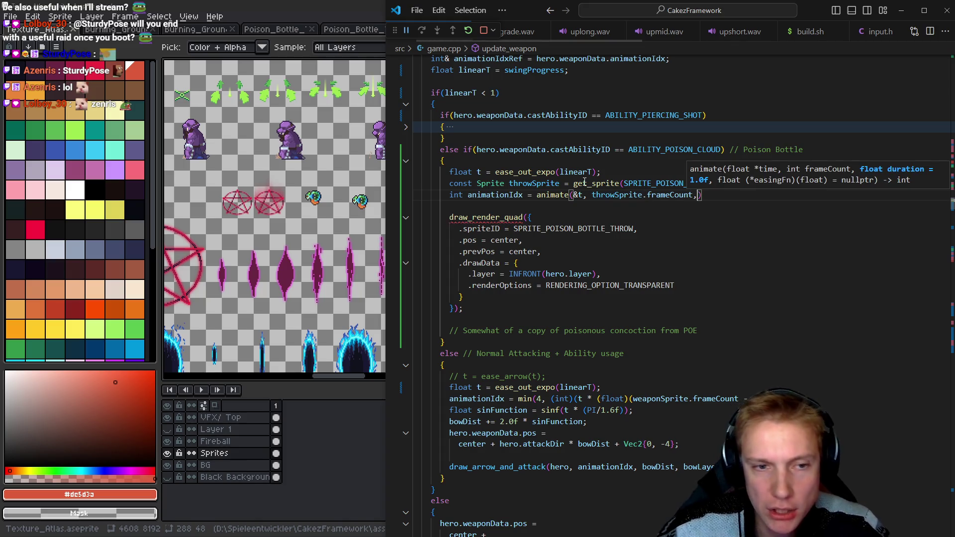
{"action": "left_click", "coordinate": [479, 172]}
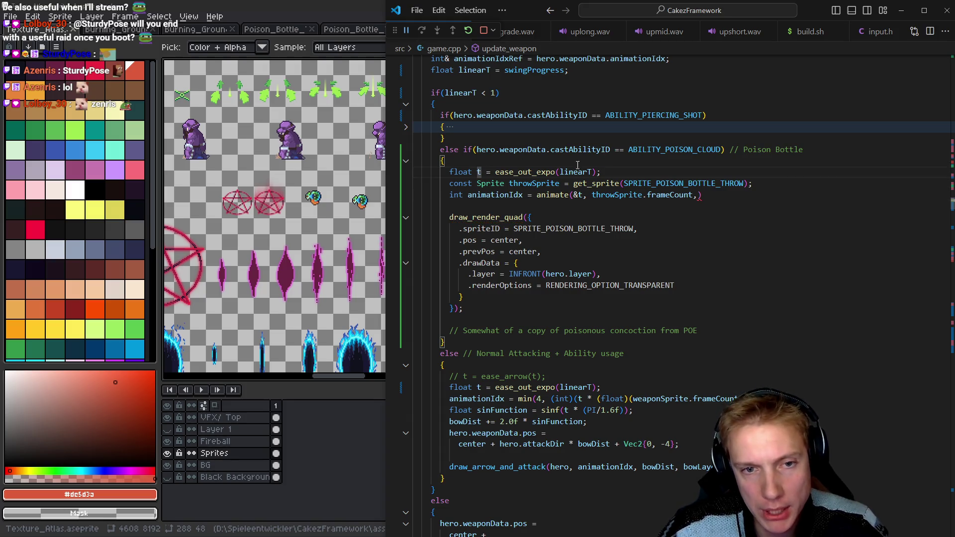
{"action": "left_click", "coordinate": [561, 171]}
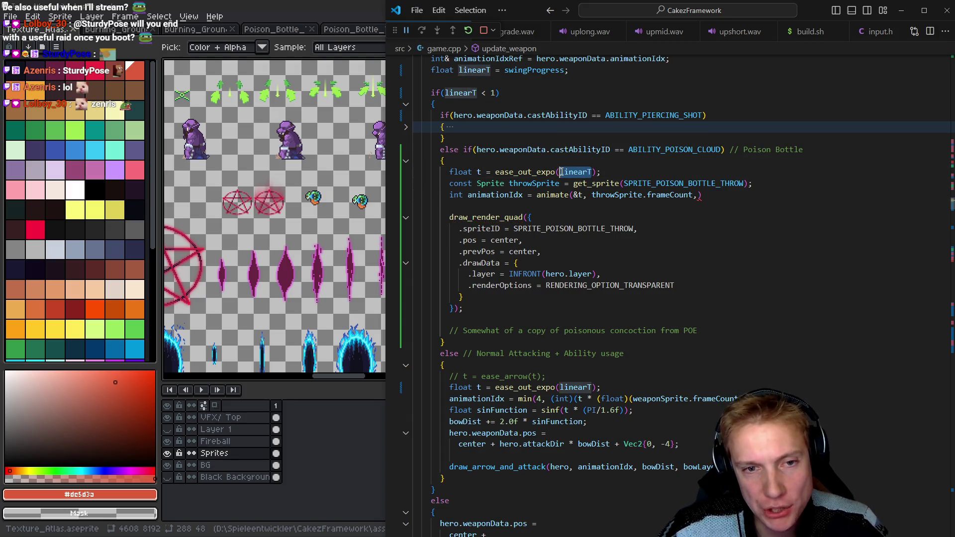
{"action": "left_click", "coordinate": [481, 172]}
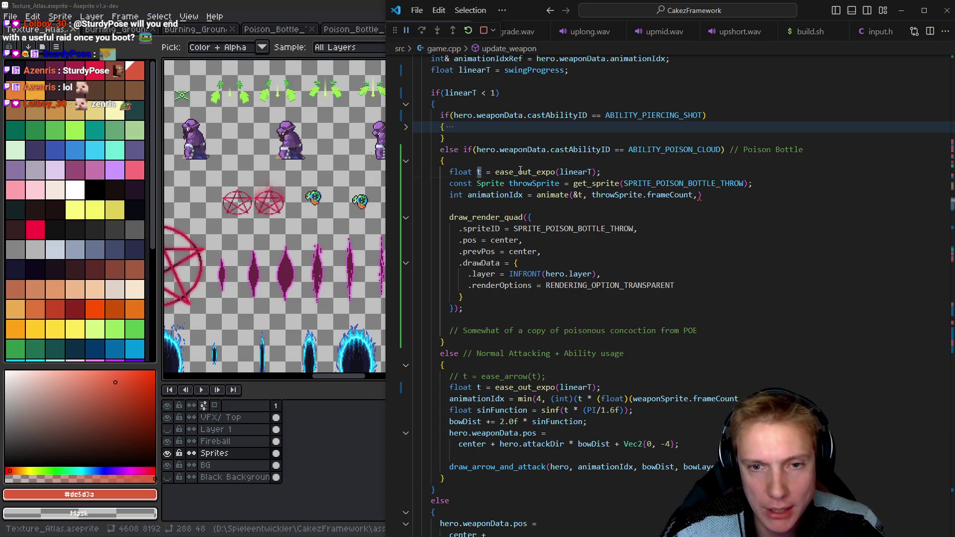
{"action": "left_click", "coordinate": [698, 196]}
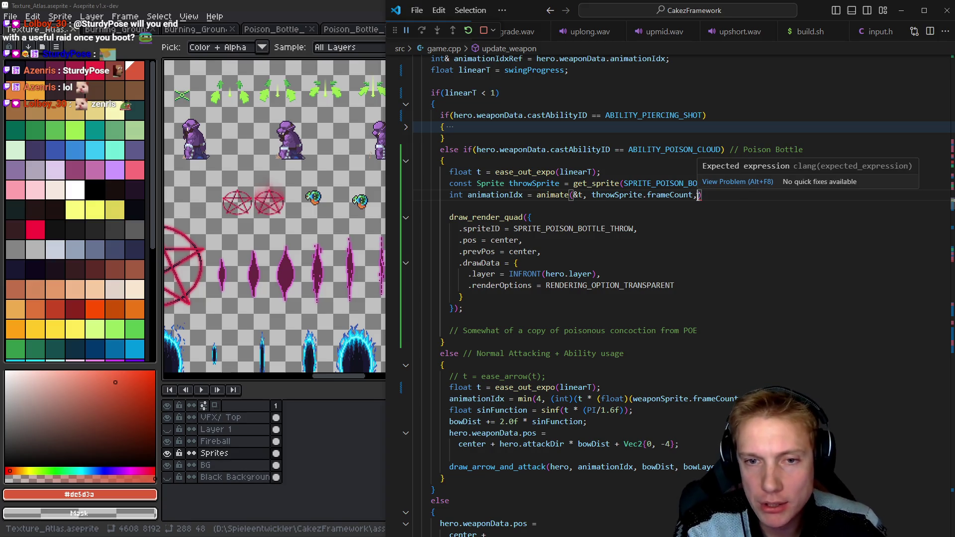
{"action": "key", "text": "ctrl+shift+space"}
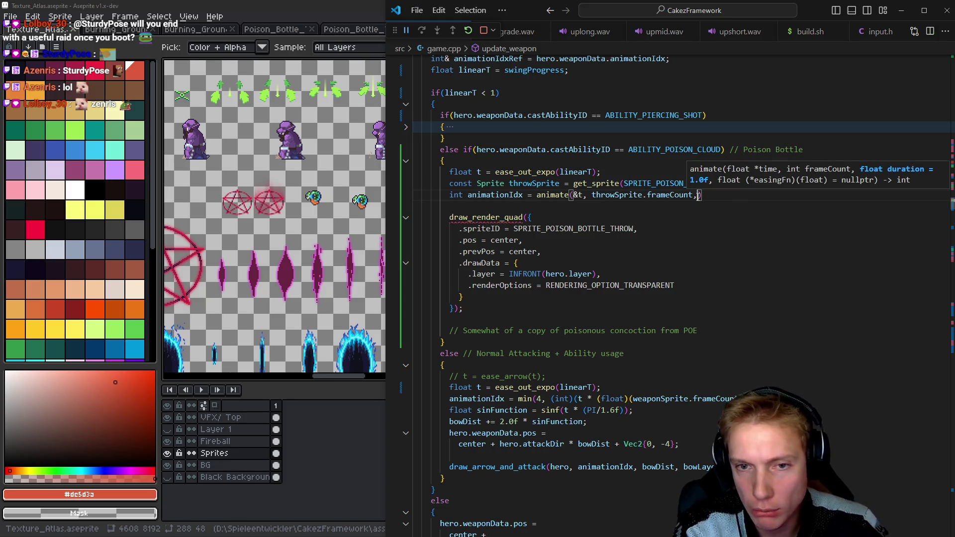
{"action": "key", "text": "BackSpace"}
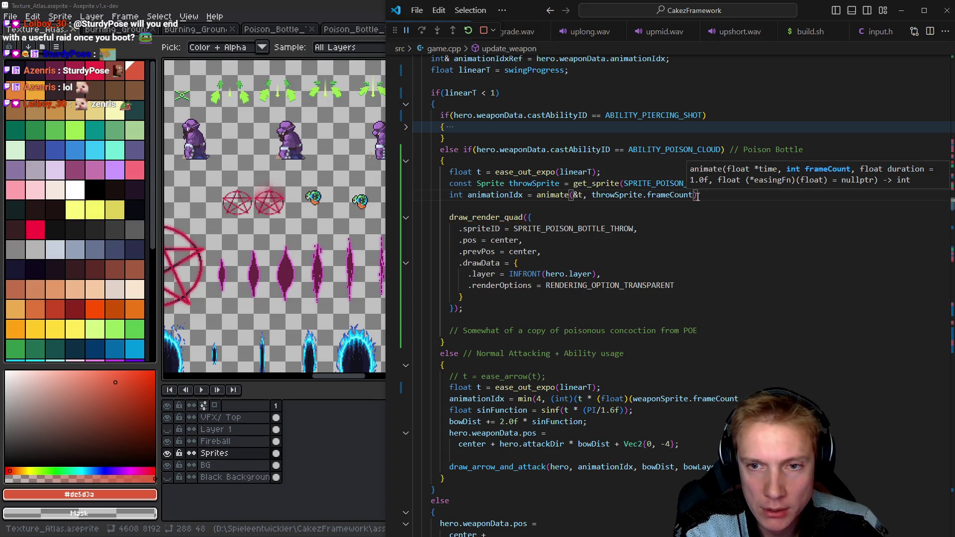
{"action": "type", "text": ");"}
{"action": "key", "text": "shift+Home"}
{"action": "key", "text": "Left"}
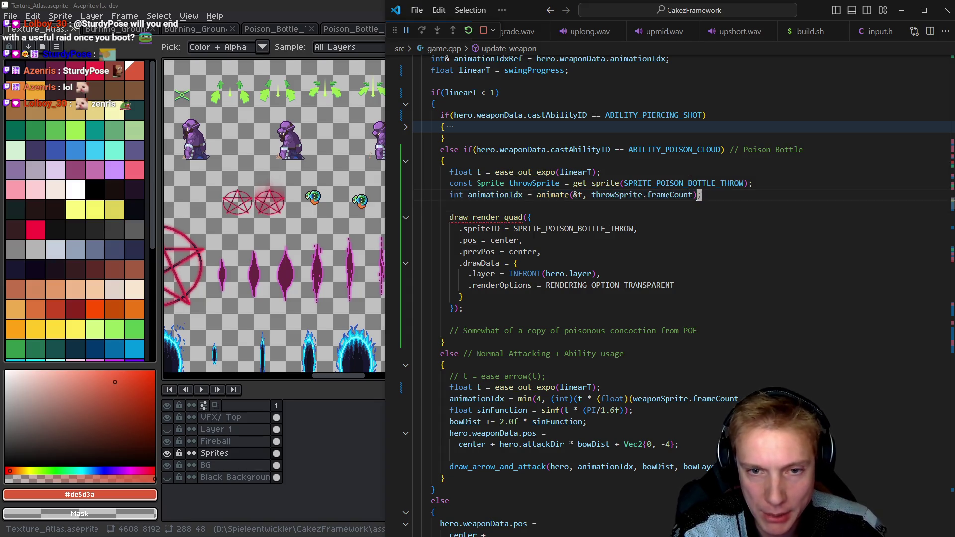
{"action": "type", "text": "const"}
{"action": "key", "text": "Down"}
{"action": "key", "text": "Down"}
{"action": "key", "text": "Down"}
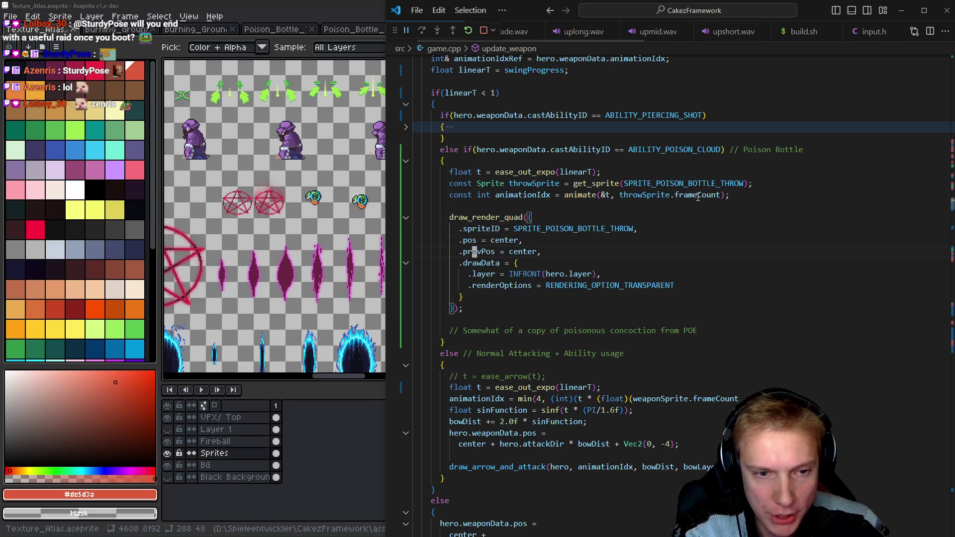
Add '.animationIdx = animationIdx,' on a new line below .layer in the drawData.
{"action": "key", "text": "End"}
{"action": "key", "text": "Return"}
{"action": "type", "text": ".ani"}
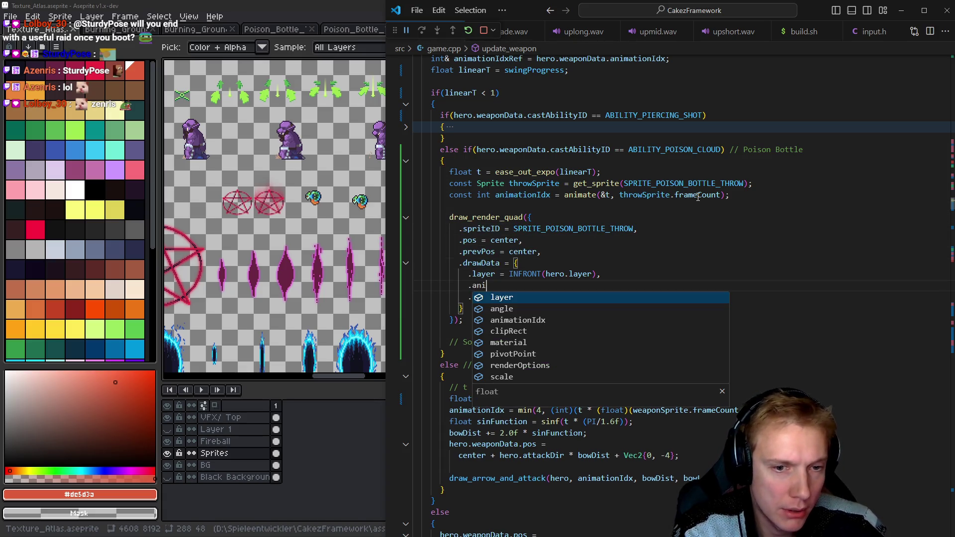
{"action": "key", "text": "Tab"}
{"action": "type", "text": "= animationid"}
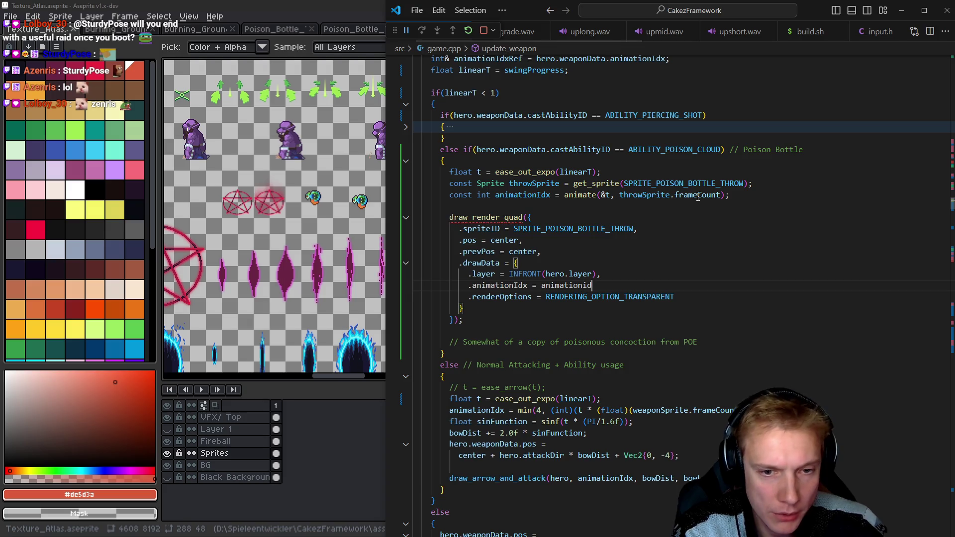
{"action": "key", "text": "BackSpace"}
{"action": "type", "text": "Idx"}
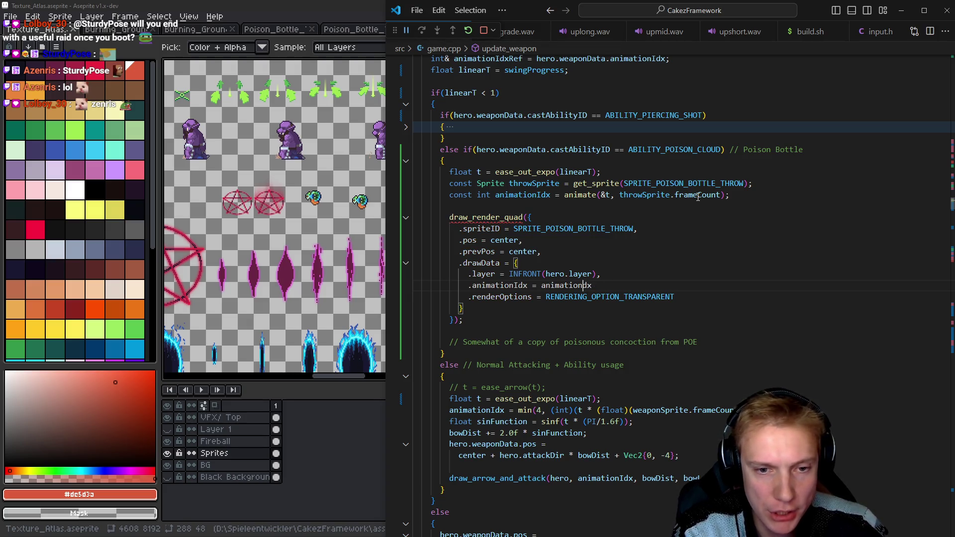
{"action": "key", "text": "End"}
Move the animationIdx line above .layer and start the sh build.sh build task.
{"action": "key", "text": "Up"}
{"action": "key", "text": "Up"}
{"action": "key", "text": "Up"}
{"action": "key", "text": "shift+Home"}
{"action": "key", "text": "shift+Home"}
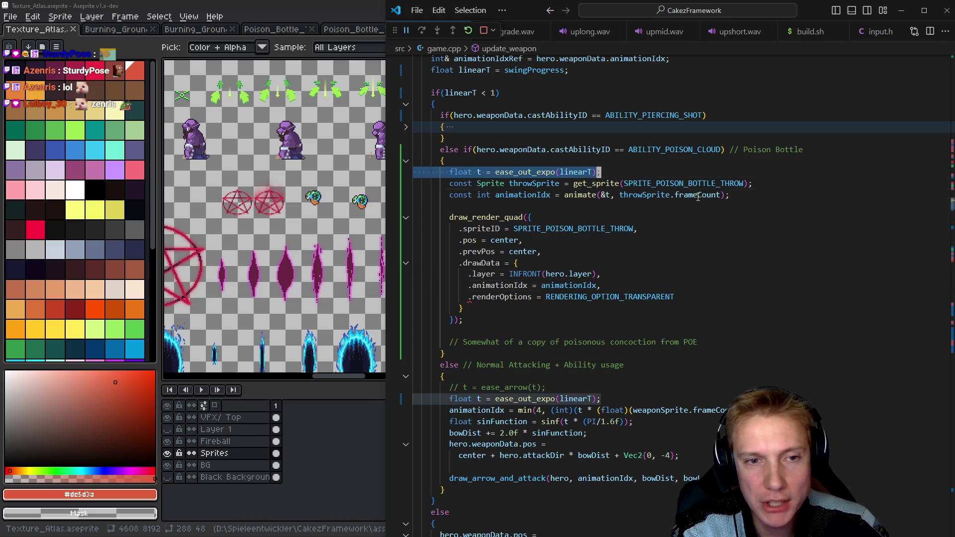
{"action": "key", "text": "Down"}
{"action": "key", "text": "Down"}
{"action": "key", "text": "Down"}
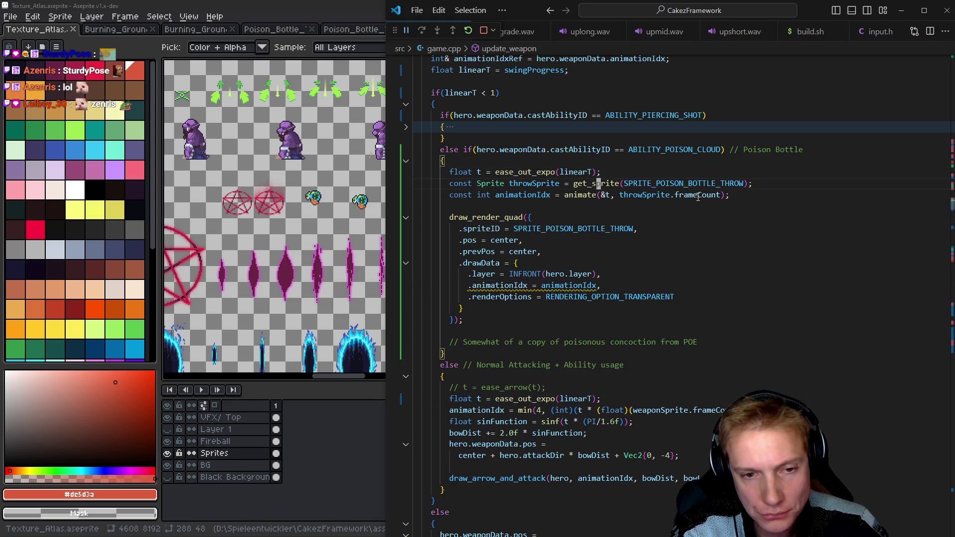
{"action": "key", "text": "alt+Up"}
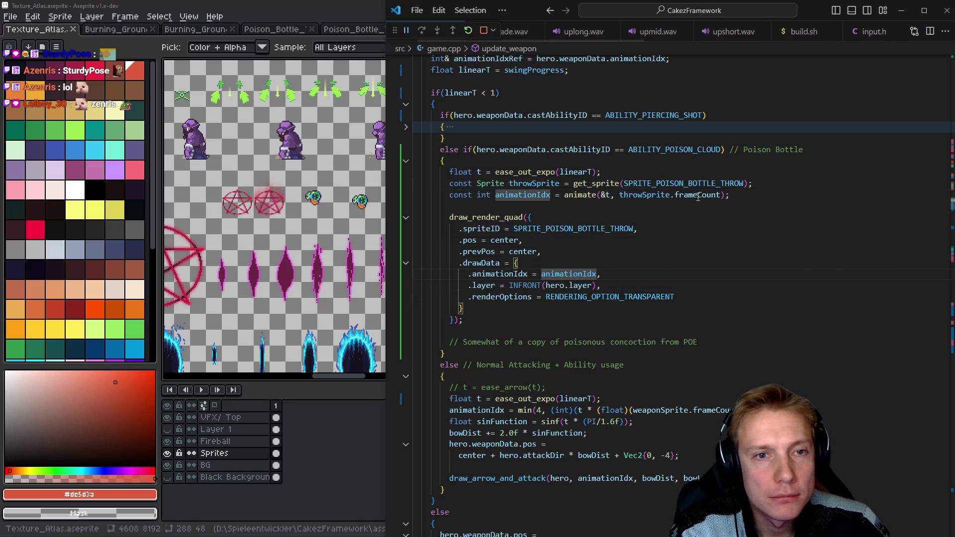
{"action": "key", "text": "ctrl+shift+b"}
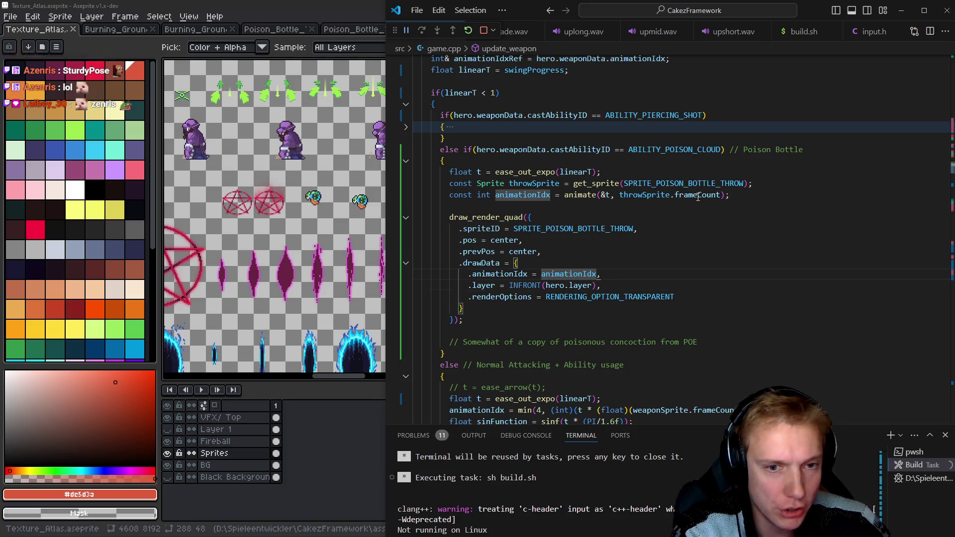
Add '.abilityID = ABILITY_POISON_CLOUD,' below .ID in the ITEM_POISON_BOTTLE definition.
{"action": "key", "text": "alt+Left"}
{"action": "key", "text": "alt+Left"}
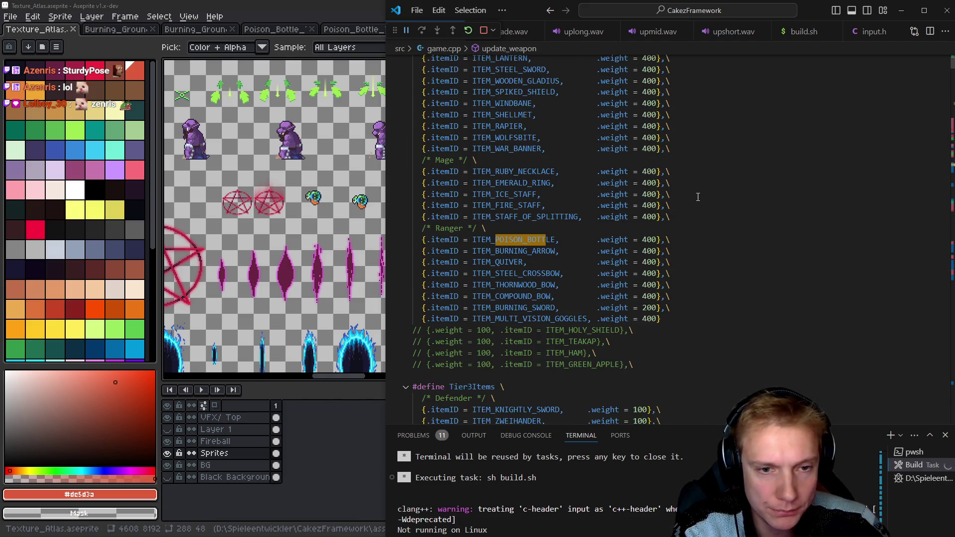
{"action": "key", "text": "Down"}
{"action": "key", "text": "Down"}
{"action": "key", "text": "End"}
{"action": "key", "text": "Return"}
{"action": "type", "text": ".a"}
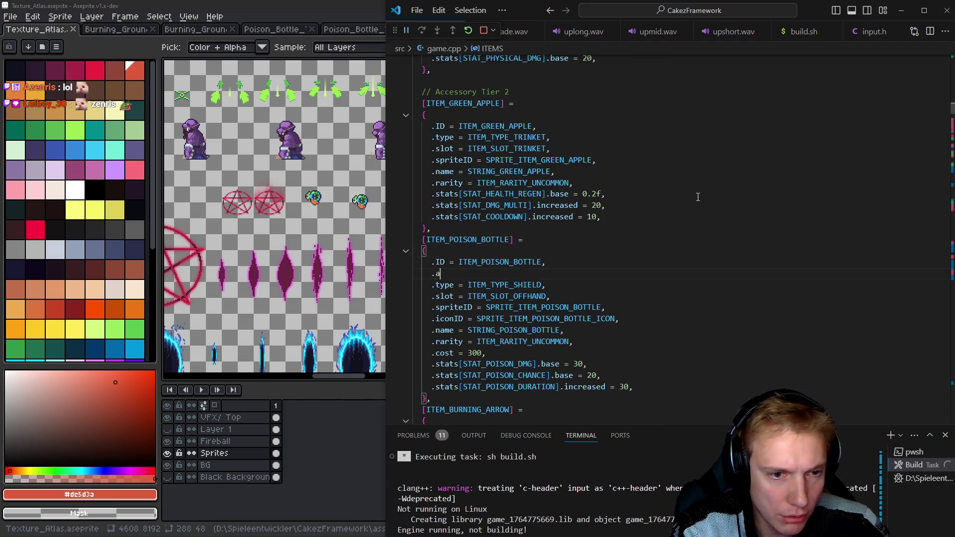
{"action": "key", "text": "Tab"}
{"action": "type", "text": "= abilit"}
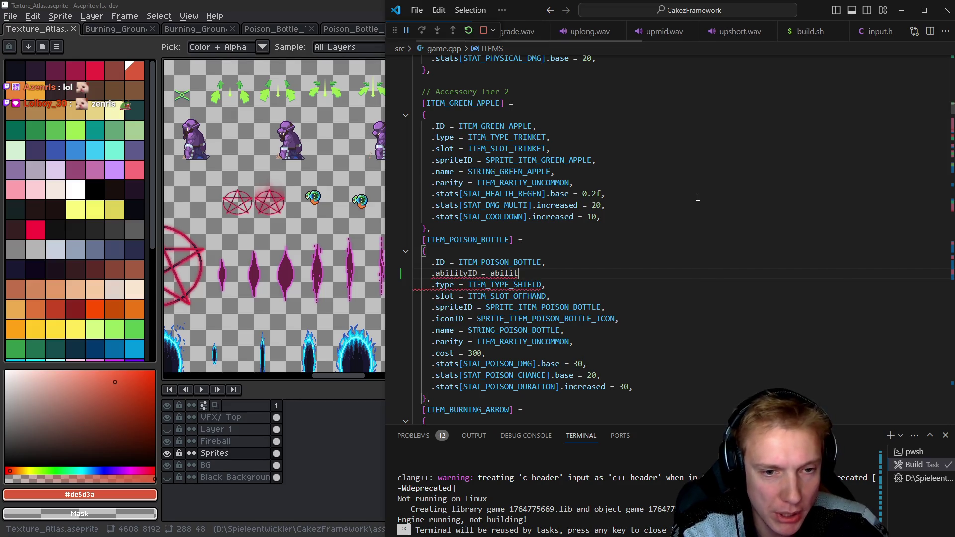
{"action": "type", "text": "po"}
{"action": "key", "text": "Down"}
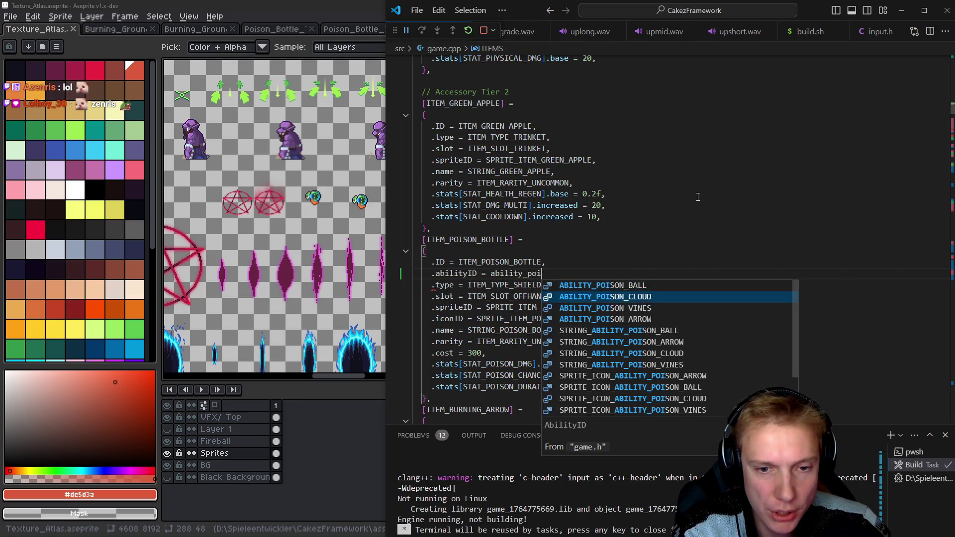
{"action": "key", "text": "Tab"}
{"action": "type", "text": ","}
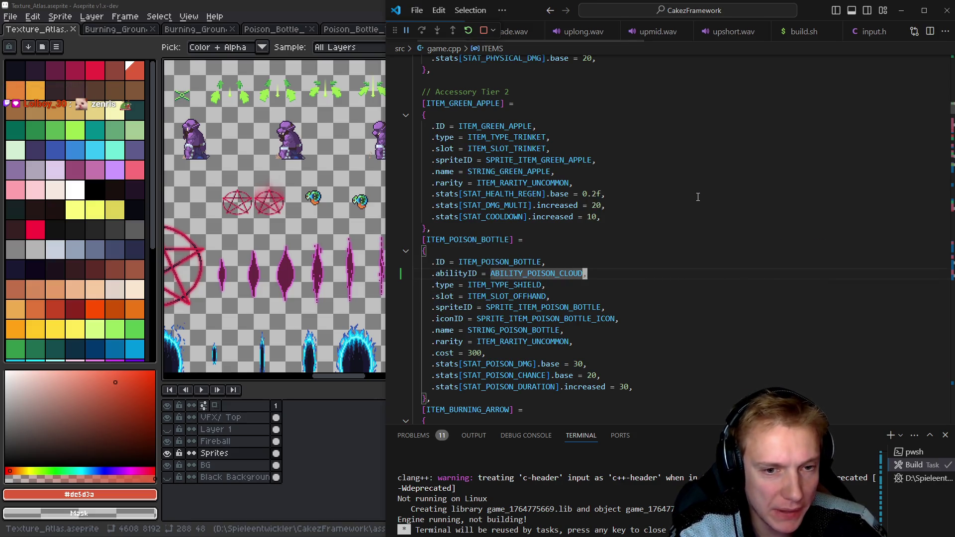
{"action": "key", "text": "ctrl+Home"}
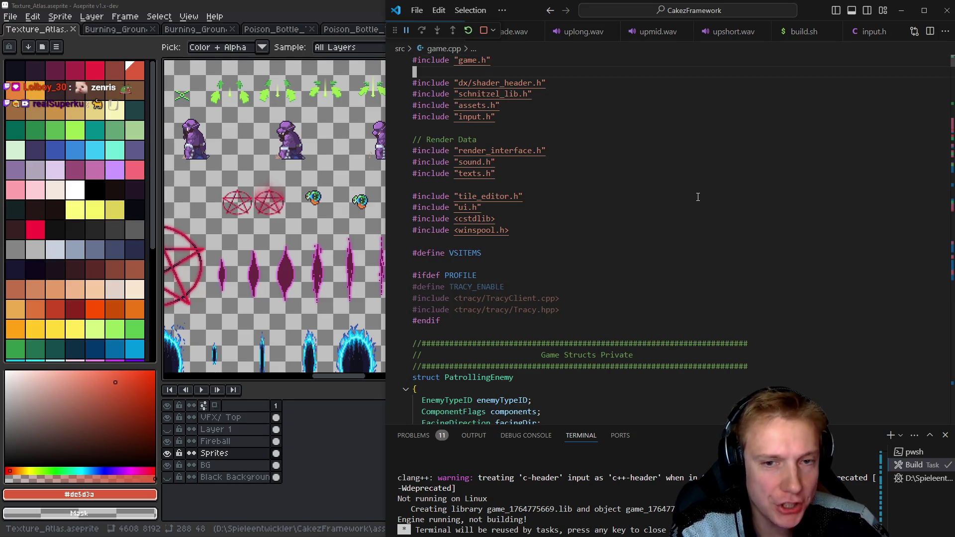
Jump to the ABILITIES2 table and open a new line after its opening brace.
{"action": "key", "text": "alt+Left"}
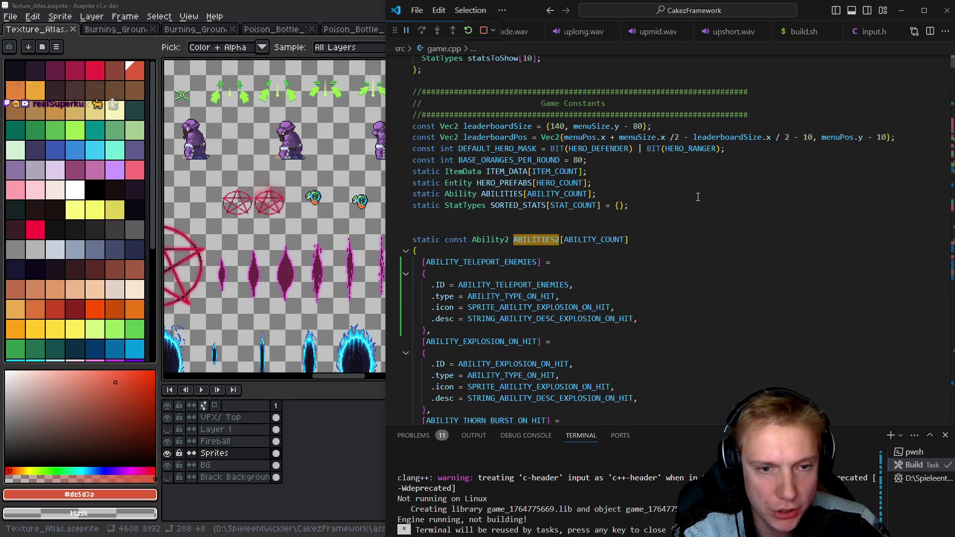
{"action": "key", "text": "Down"}
{"action": "key", "text": "Down"}
{"action": "key", "text": "Down"}
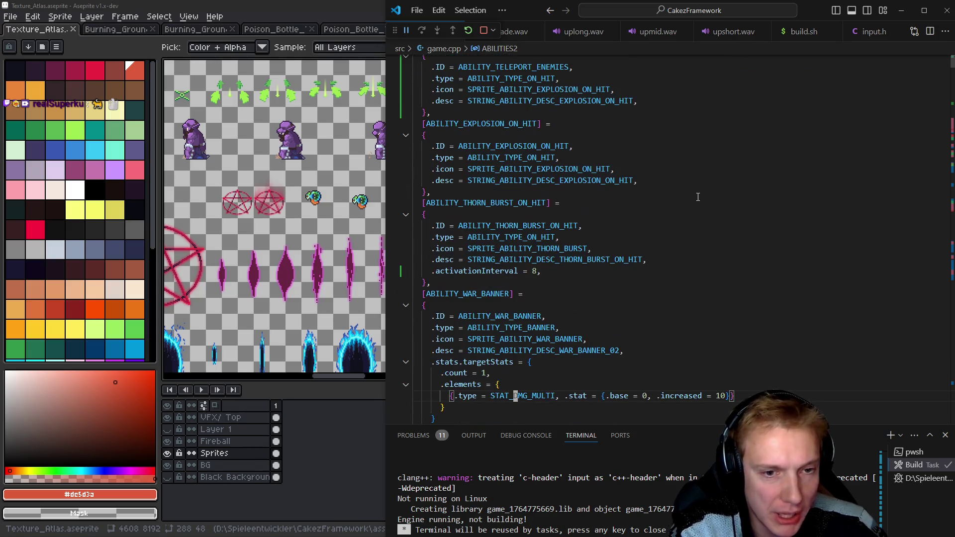
{"action": "key", "text": "Up"}
{"action": "key", "text": "Up"}
{"action": "key", "text": "Up"}
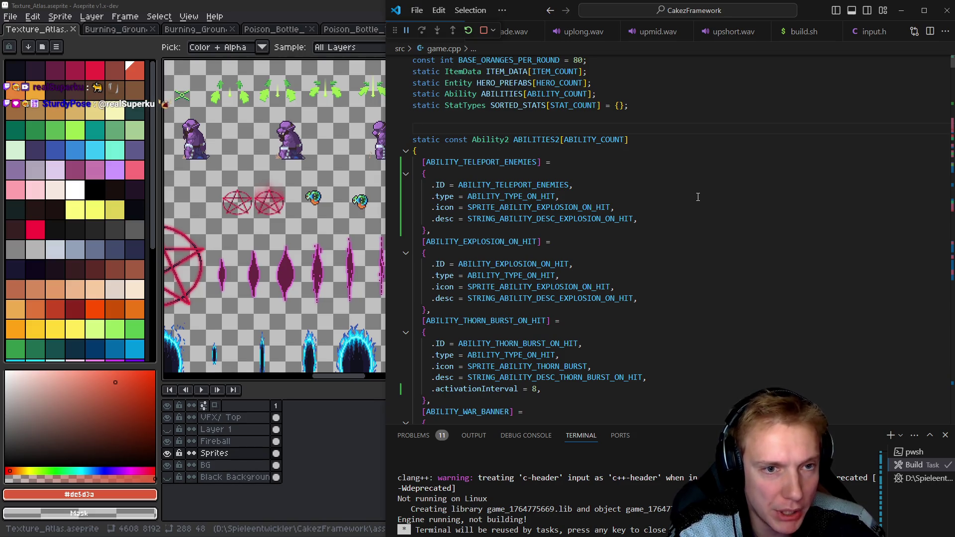
{"action": "key", "text": "Down"}
{"action": "key", "text": "Down"}
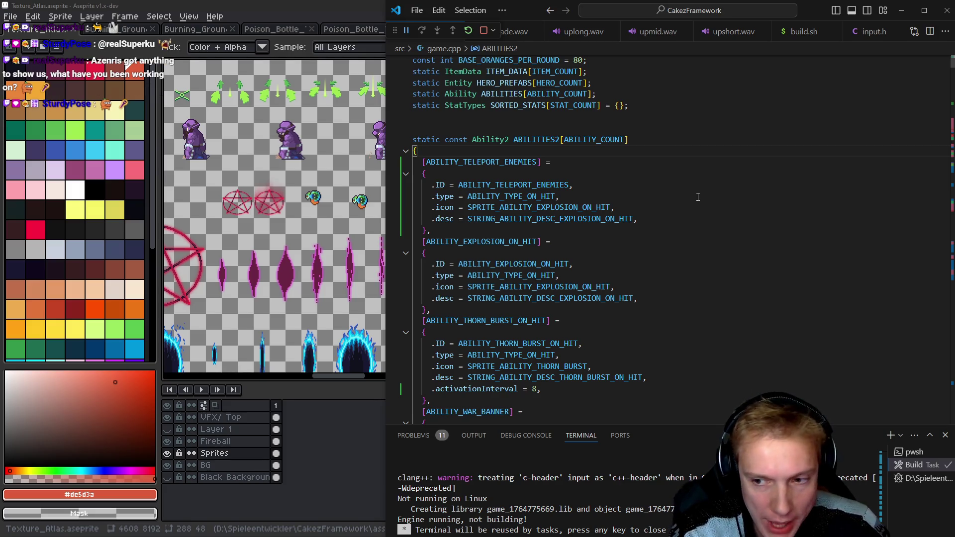
{"action": "key", "text": "Return"}
Start a '[ABILITY_POISON_CLOUD] = {' entry at the top of ABILITIES2.
{"action": "type", "text": "[ability_poi"}
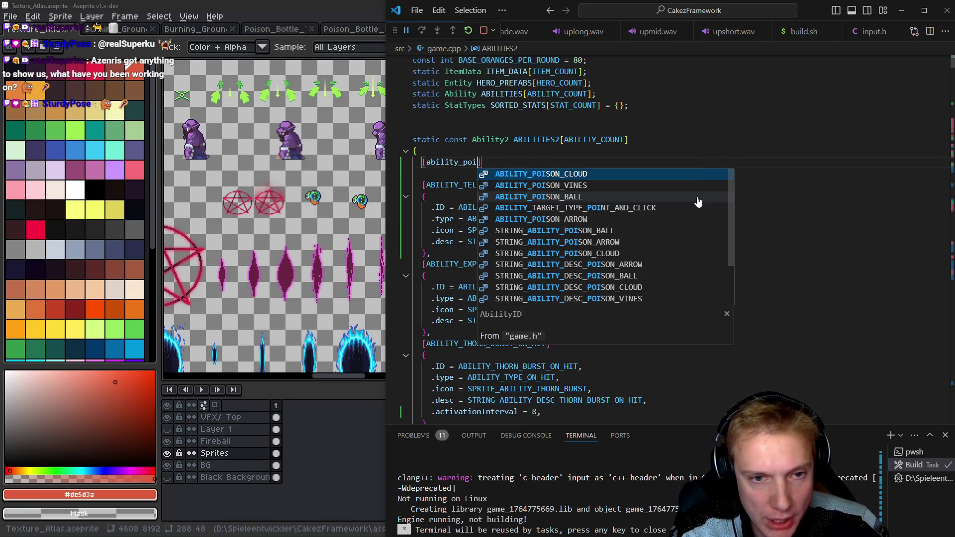
{"action": "key", "text": "Tab"}
{"action": "key", "text": "Right"}
{"action": "key", "text": "Return"}
{"action": "type", "text": "{"}
{"action": "key", "text": "Return"}
{"action": "key", "text": "Up"}
{"action": "key", "text": "End"}
{"action": "type", "text": "="}
Copy the teleport enemies entry's four field lines into the poison cloud entry.
{"action": "key", "text": "Down"}
{"action": "key", "text": "Down"}
{"action": "key", "text": "Down"}
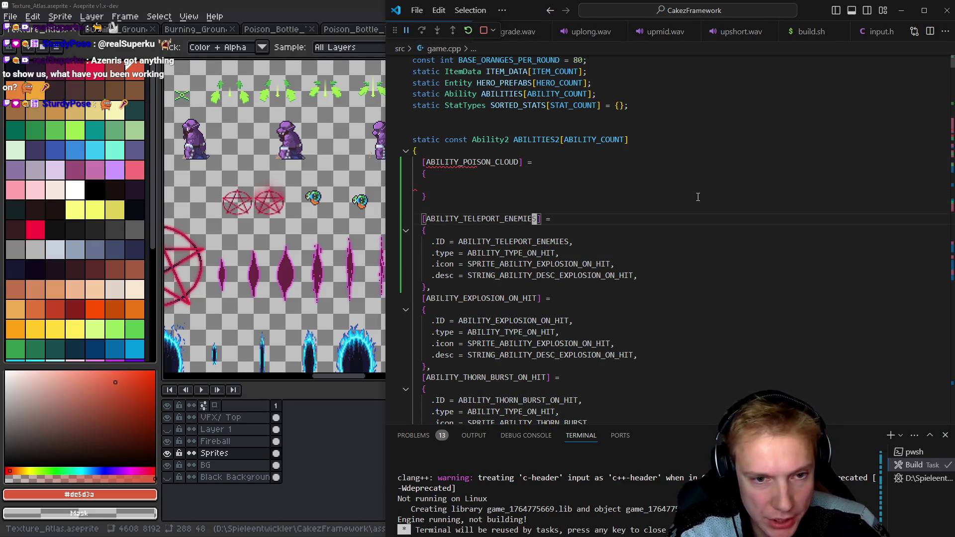
{"action": "key", "text": "Down"}
{"action": "key", "text": "Down"}
{"action": "key", "text": "Up"}
{"action": "key", "text": "Home"}
{"action": "key", "text": "Home"}
{"action": "key", "text": "shift+Down"}
{"action": "key", "text": "shift+Down"}
{"action": "key", "text": "shift+Down"}
{"action": "key", "text": "Left"}
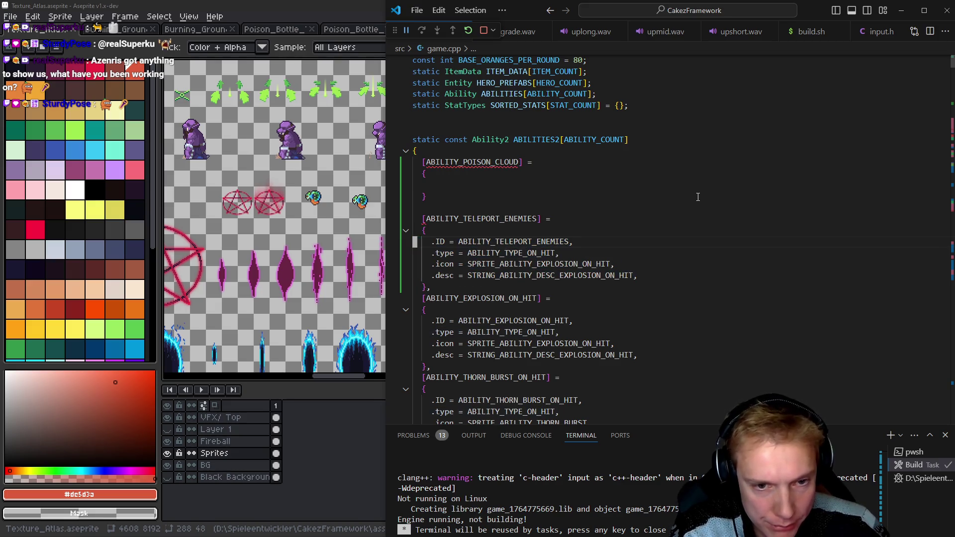
{"action": "key", "text": "shift+Down"}
{"action": "key", "text": "shift+Down"}
{"action": "key", "text": "shift+Down"}
{"action": "key", "text": "ctrl+c"}
{"action": "key", "text": "Up"}
{"action": "key", "text": "Up"}
{"action": "key", "text": "Up"}
{"action": "key", "text": "ctrl+v"}
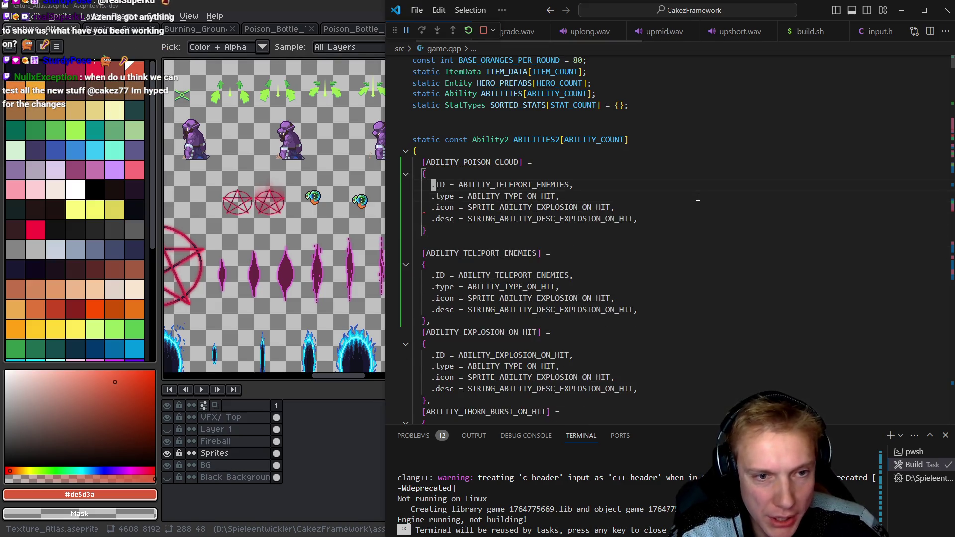
Set .ID to ABILITY_POISON_CLOUD, add a comma after the closing brace, and remove the blank line.
{"action": "key", "text": "End"}
{"action": "key", "text": "Left"}
{"action": "key", "text": "ctrl+shift+Left"}
{"action": "type", "text": "ability"}
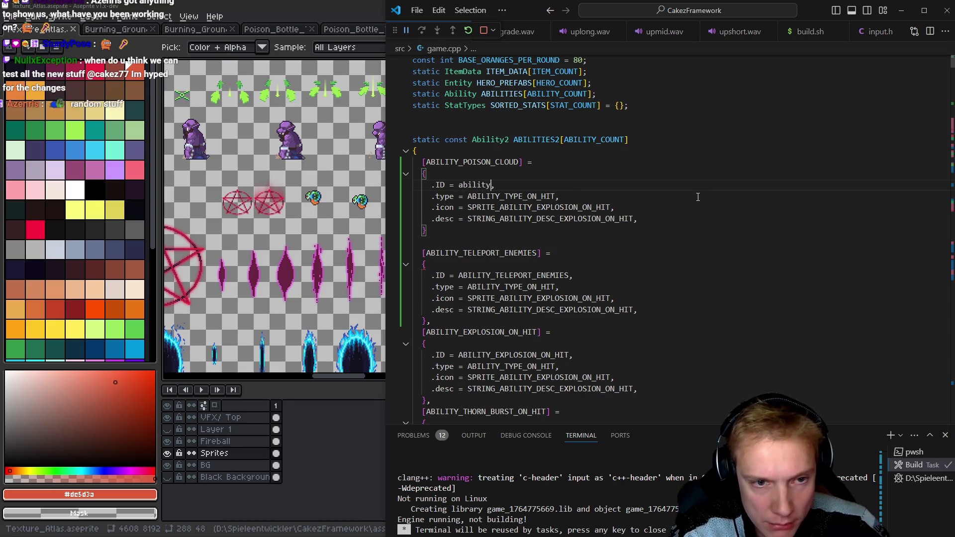
{"action": "type", "text": "_poison_cl"}
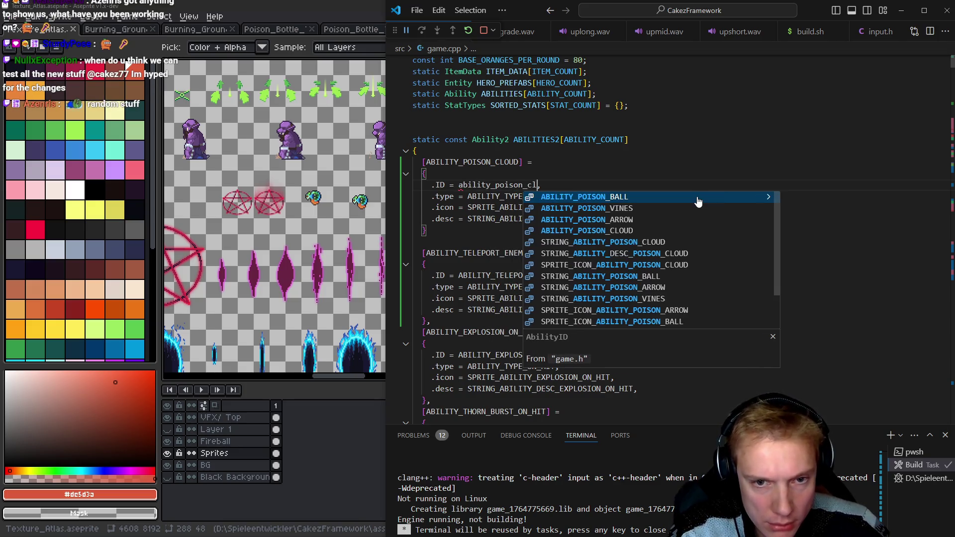
{"action": "key", "text": "Tab"}
{"action": "key", "text": "Down"}
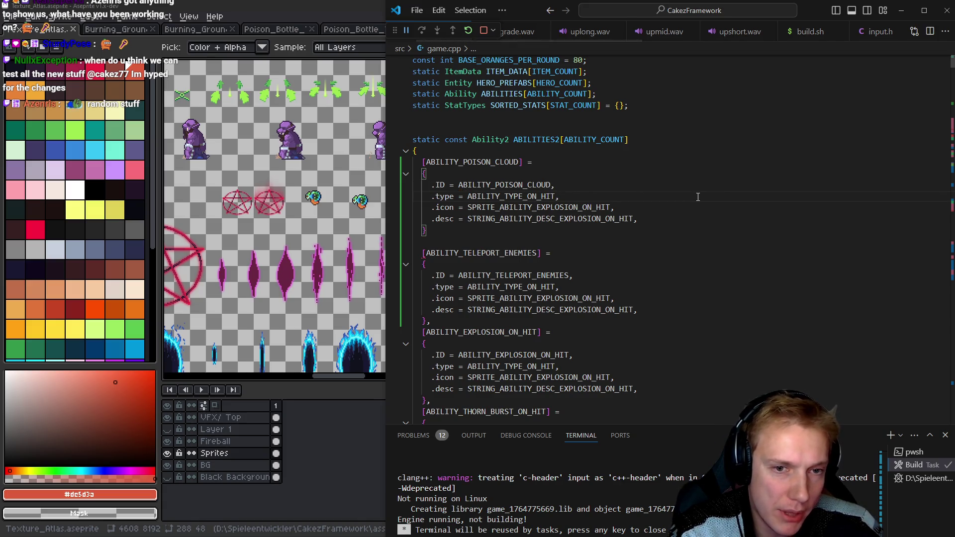
{"action": "key", "text": "Down"}
{"action": "key", "text": "Down"}
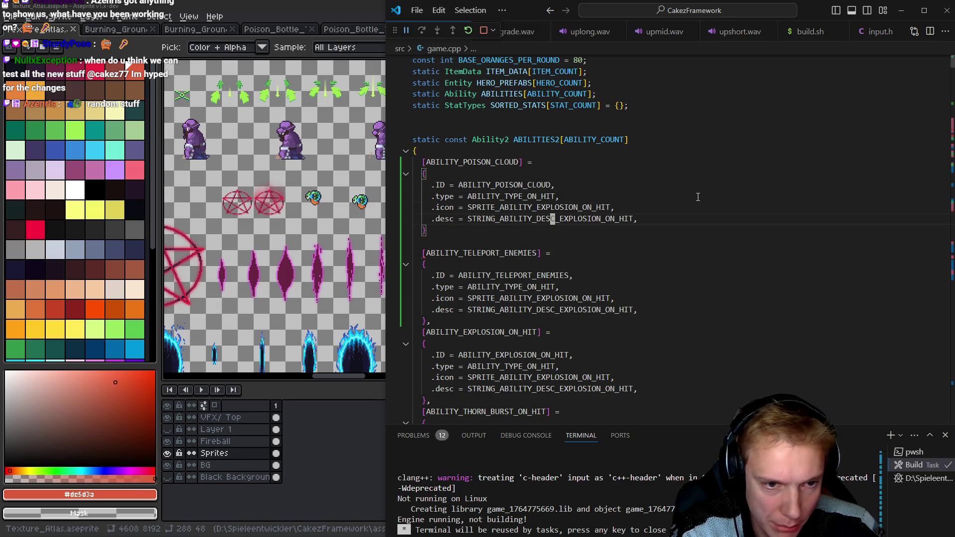
{"action": "type", "text": ","}
{"action": "key", "text": "Delete"}
{"action": "key", "text": "Down"}
{"action": "key", "text": "Down"}
{"action": "key", "text": "Down"}
Check the ABILITY_STING entry's ABILITY_TYPE_HARMFUL type and its definition.
{"action": "scroll", "coordinate": [698, 197], "scroll_direction": "down", "scroll_amount": 15}
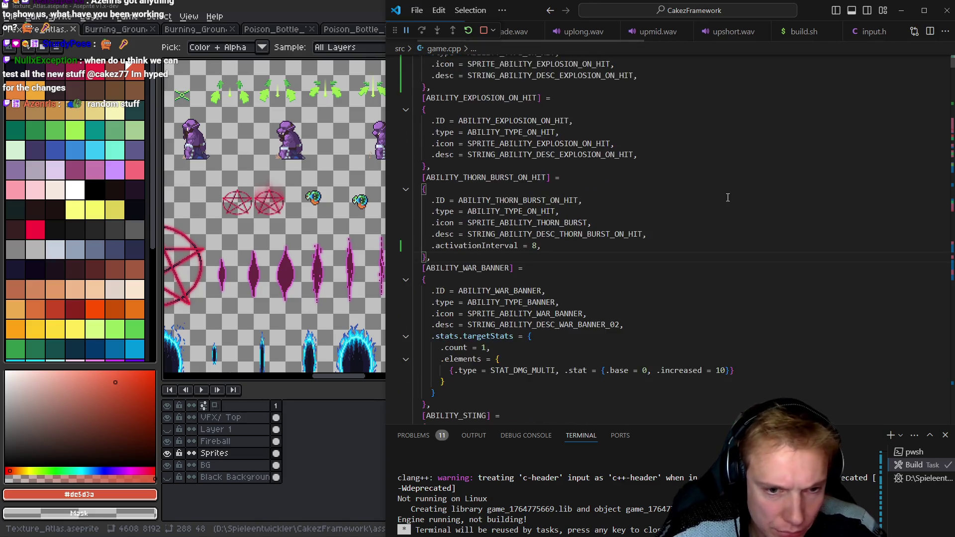
{"action": "left_click", "coordinate": [517, 184]}
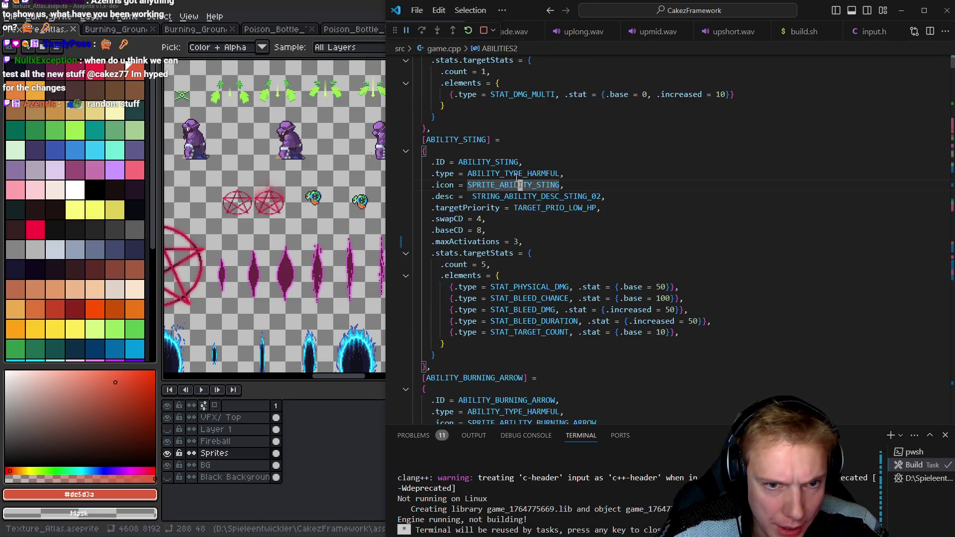
{"action": "left_click", "coordinate": [515, 173]}
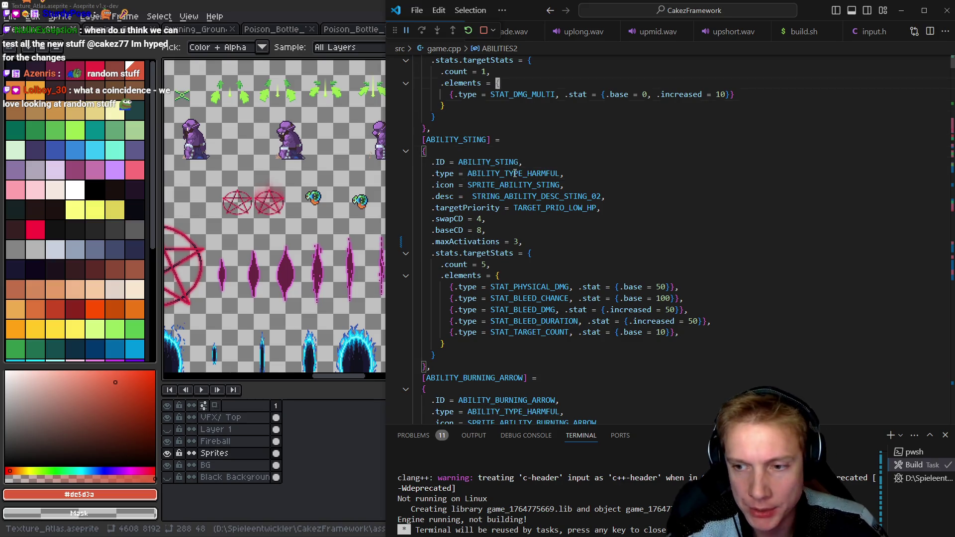
{"action": "scroll", "coordinate": [515, 173], "scroll_direction": "up", "scroll_amount": 7}
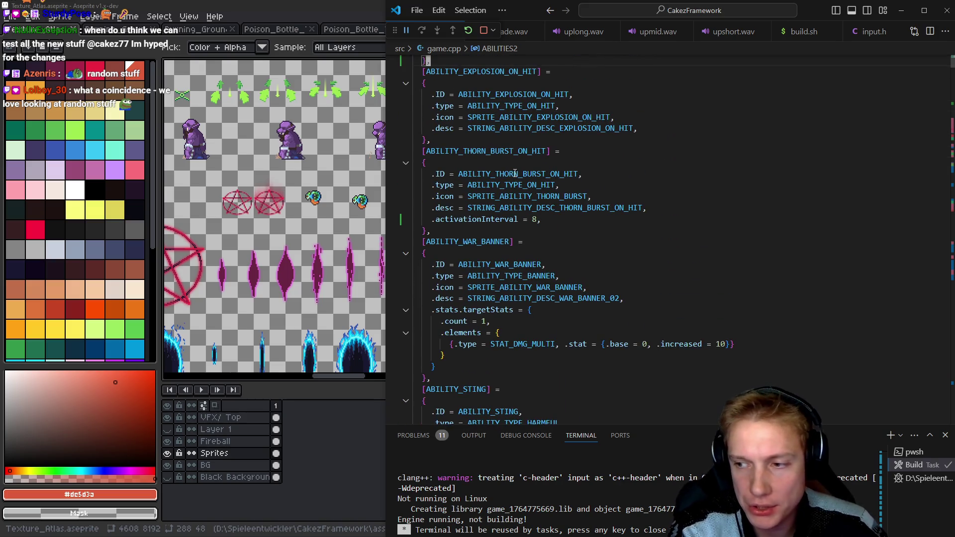
{"action": "scroll", "coordinate": [515, 173], "scroll_direction": "up", "scroll_amount": 6}
{"action": "scroll", "coordinate": [515, 174], "scroll_direction": "up", "scroll_amount": 2}
Change the poison cloud entry's .type from ABILITY_TYPE_ON_HIT to ABILITY_TYPE_HARMFUL.
{"action": "key", "text": "Down"}
{"action": "key", "text": "Down"}
{"action": "key", "text": "Down"}
{"action": "key", "text": "u"}
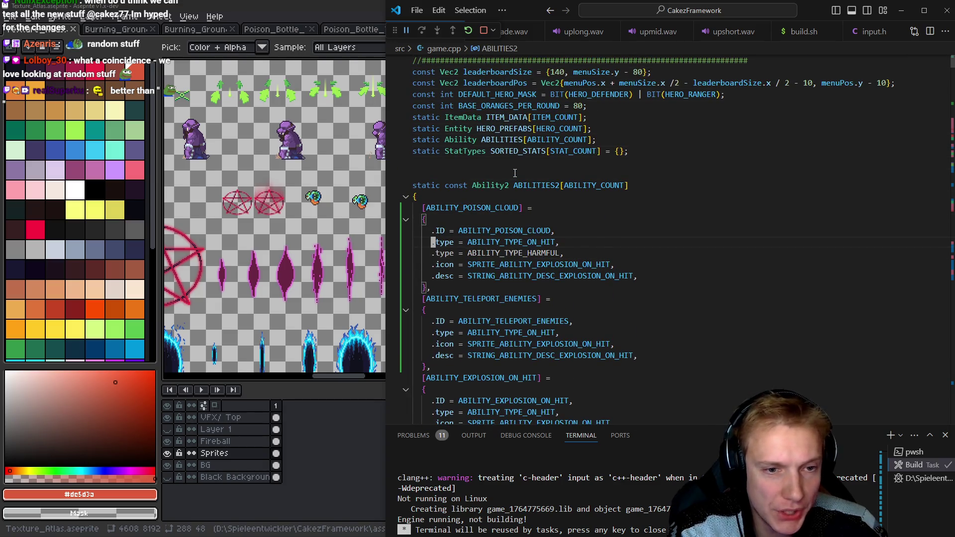
{"action": "key", "text": "j"}
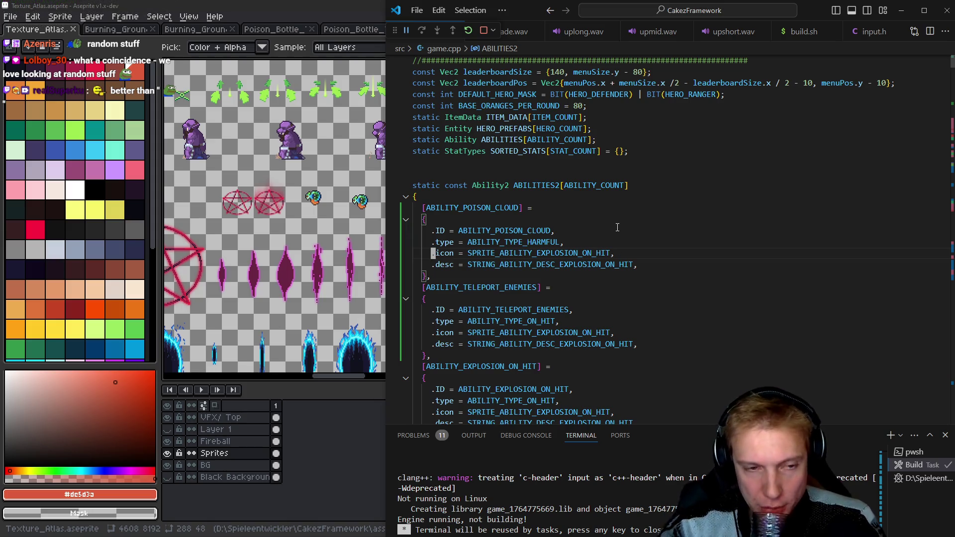
{"action": "mouse_move", "coordinate": [497, 262]}
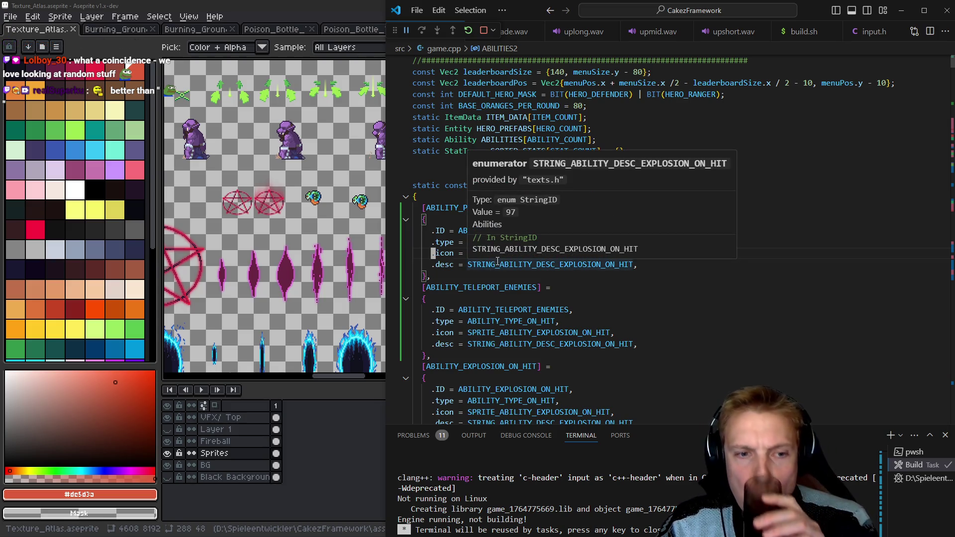
{"action": "left_click", "coordinate": [453, 281]}
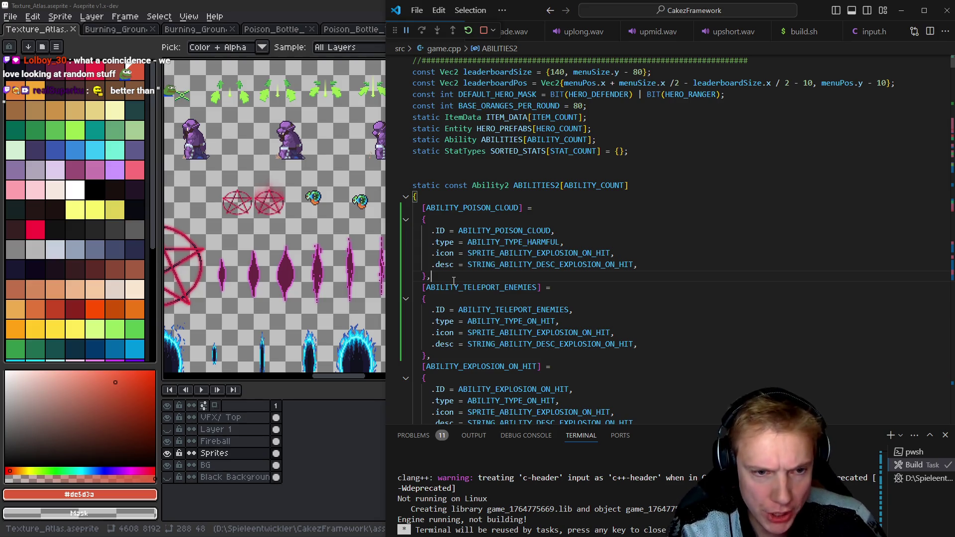
{"action": "key", "text": "Up"}
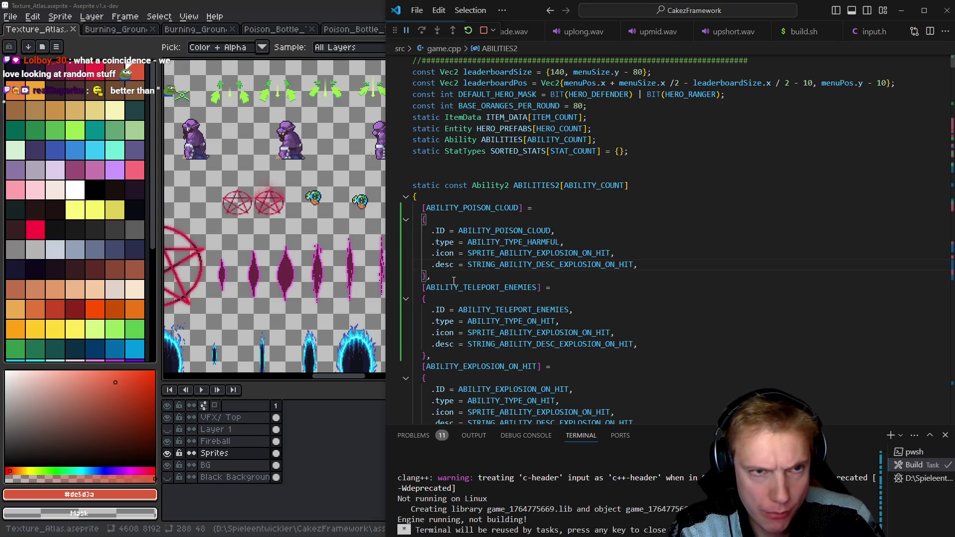
{"action": "key", "text": "alt+Tab"}
Leave the current level via Skilltree, confirm, and go to the missions map.
{"action": "left_click", "coordinate": [482, 427]}
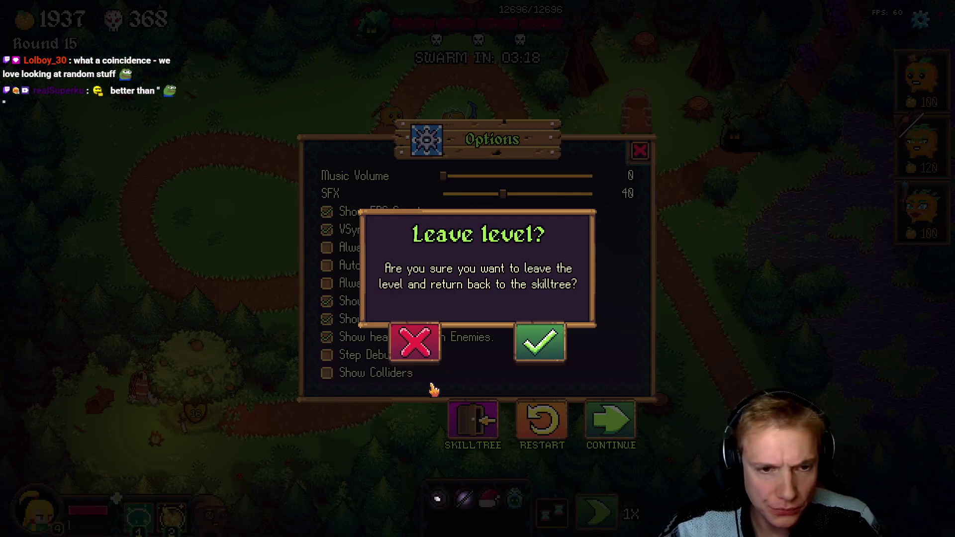
{"action": "left_click", "coordinate": [527, 359]}
{"action": "left_click", "coordinate": [479, 502]}
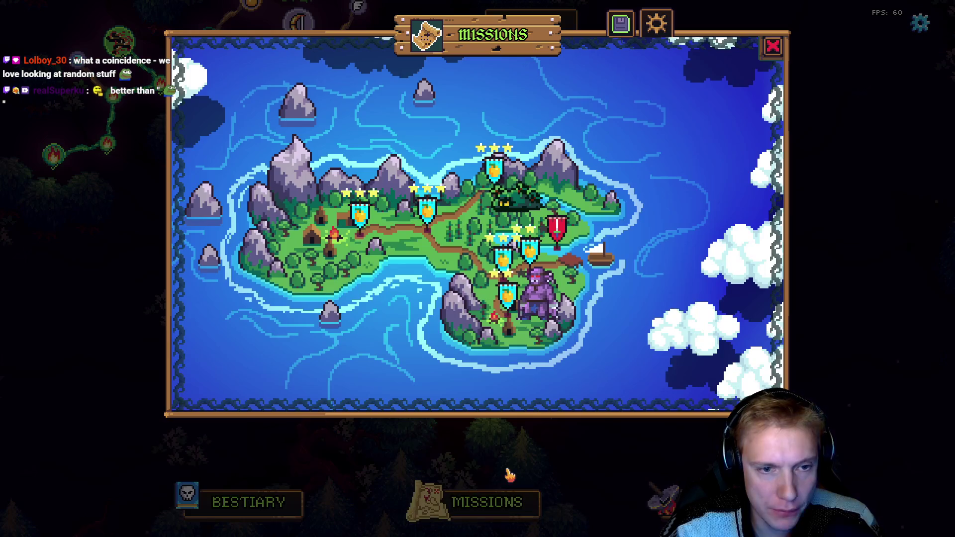
Open and cancel the Wolfs Den details twice, then select a mission on the island map.
{"action": "left_click", "coordinate": [503, 259]}
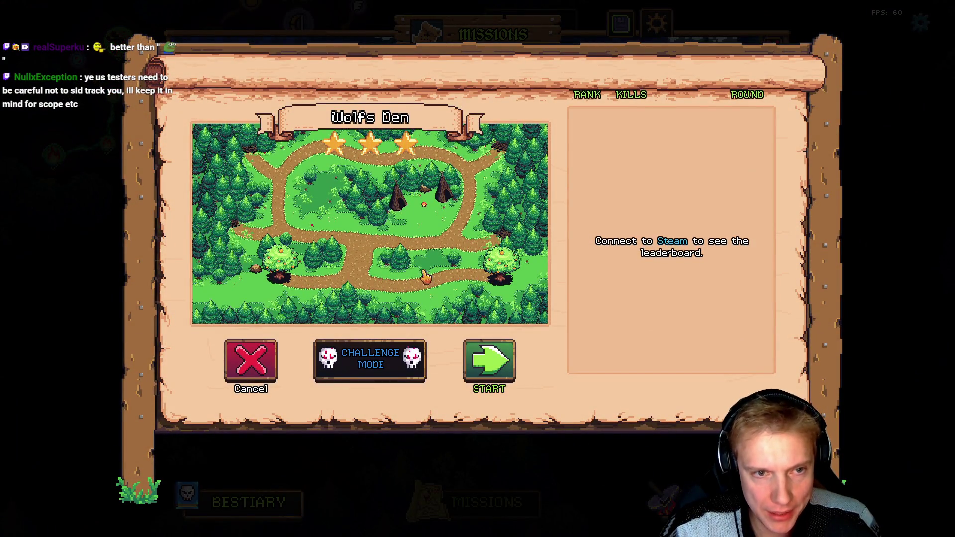
{"action": "key", "text": "Escape"}
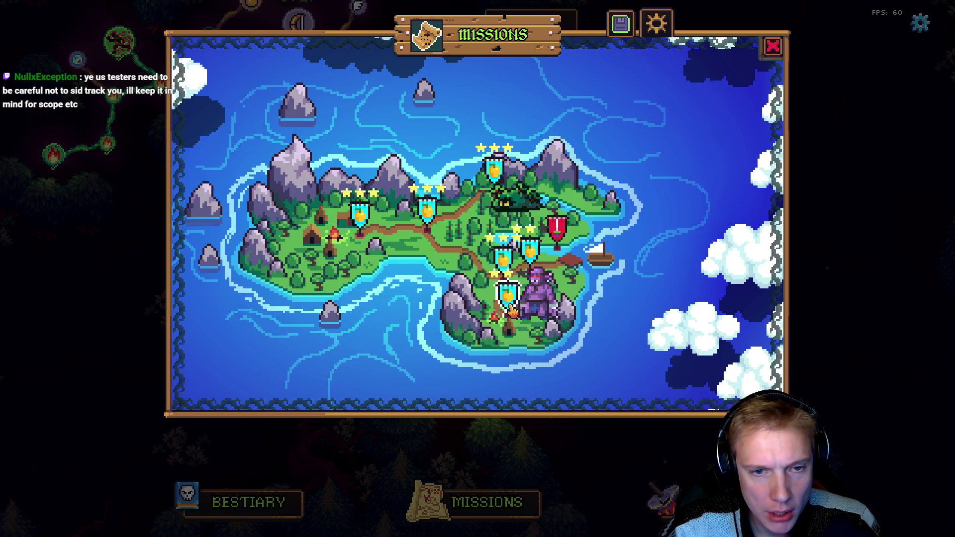
{"action": "left_click", "coordinate": [504, 264]}
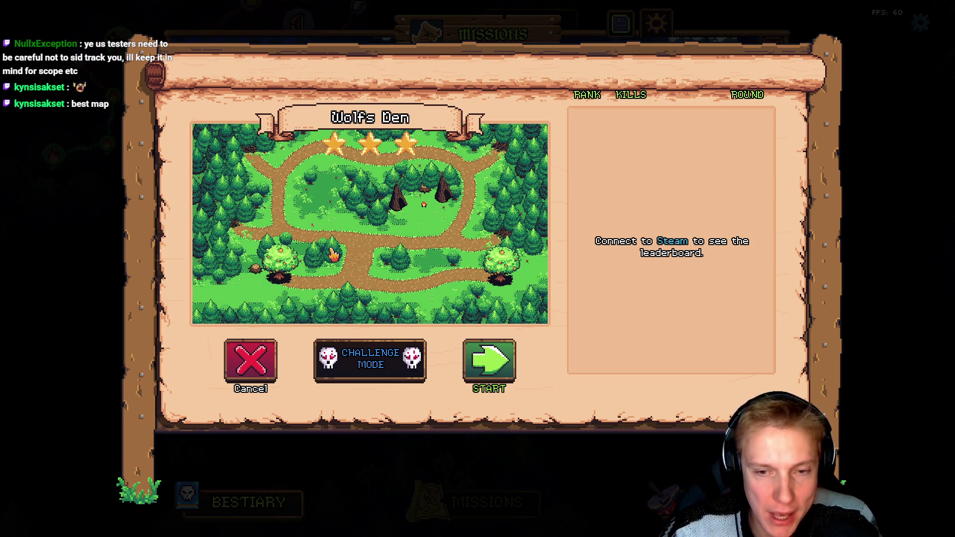
{"action": "key", "text": "Escape"}
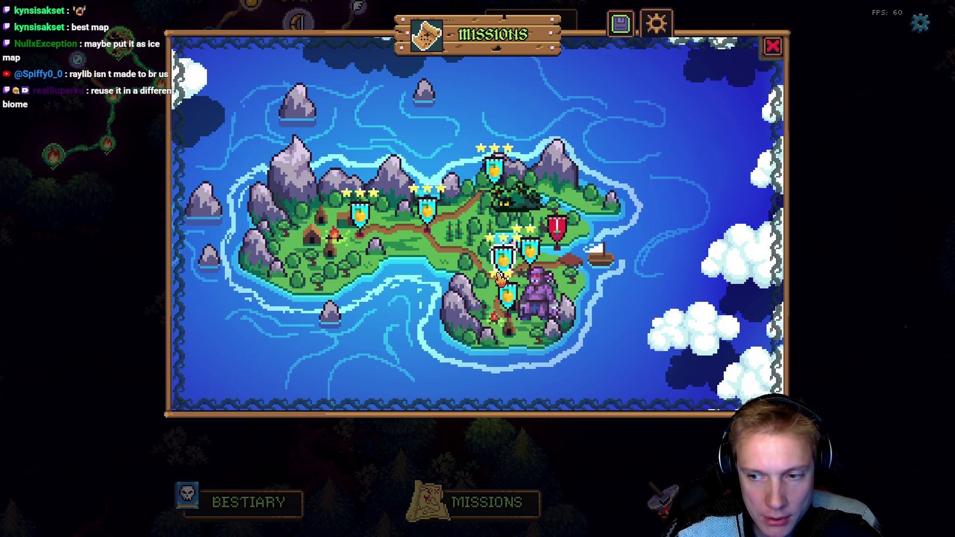
{"action": "left_click", "coordinate": [499, 277]}
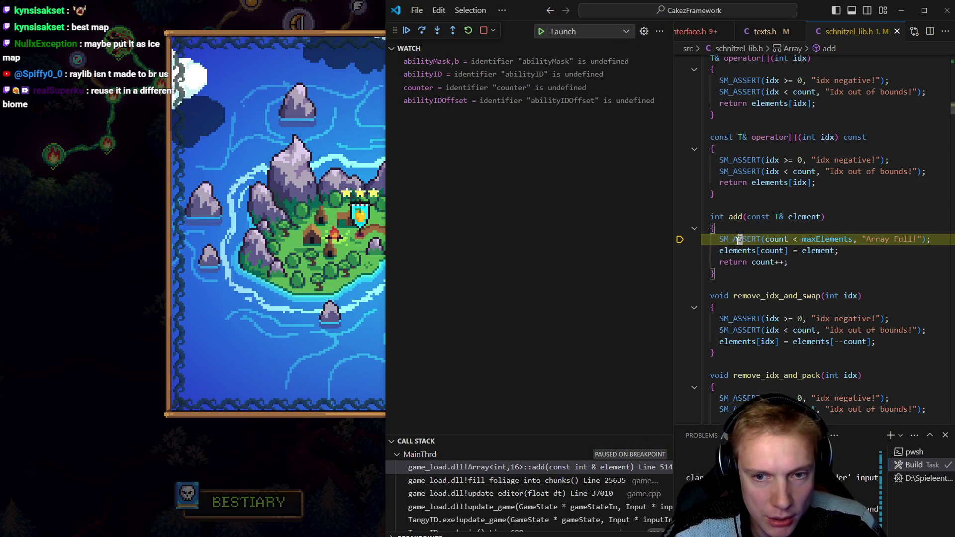
Continue past the Array Full breakpoint in Array::add with F5.
{"action": "key", "text": "F5"}
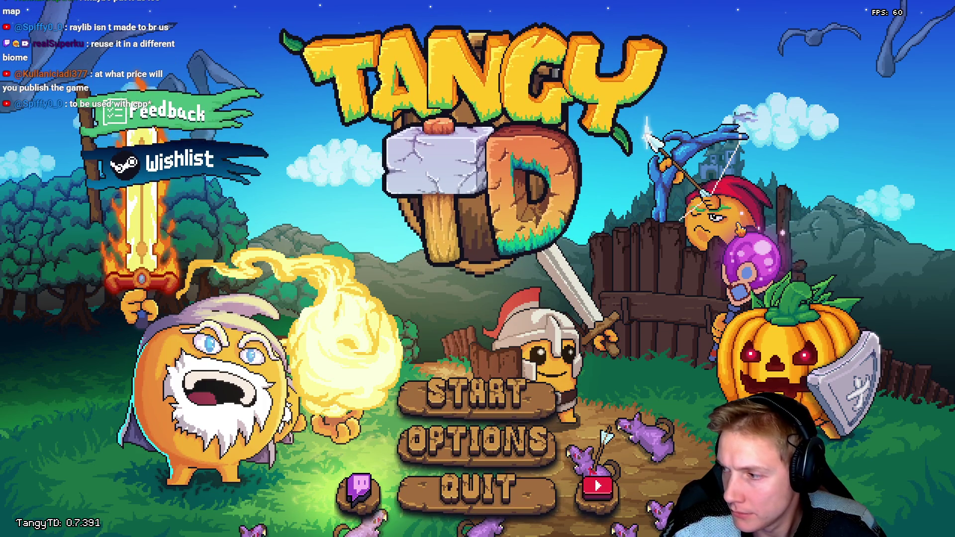
Start the game, check Bay Harbour Butcher, then open the Wolfs Den mission details.
{"action": "left_click", "coordinate": [547, 394]}
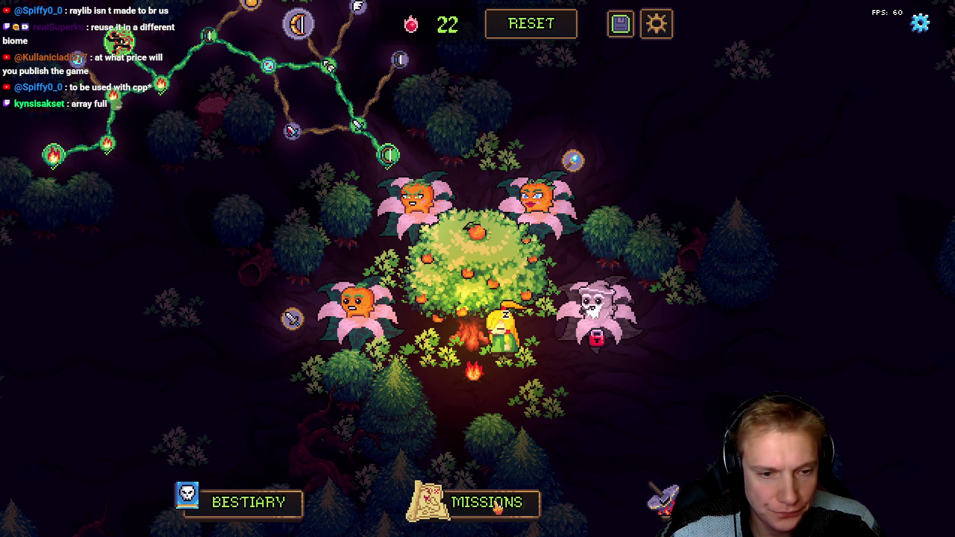
{"action": "left_click", "coordinate": [485, 503]}
{"action": "left_click", "coordinate": [507, 299]}
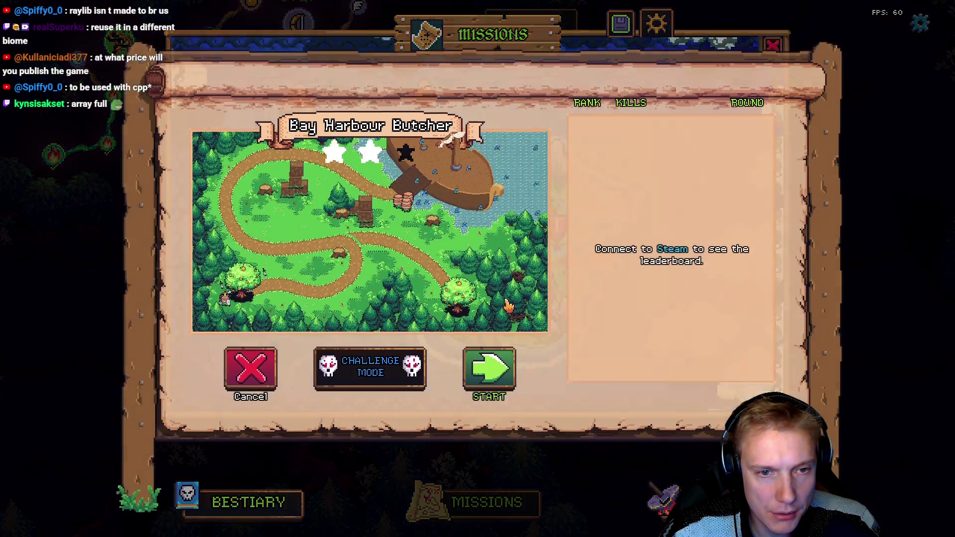
{"action": "key", "text": "Escape"}
{"action": "left_click", "coordinate": [503, 257]}
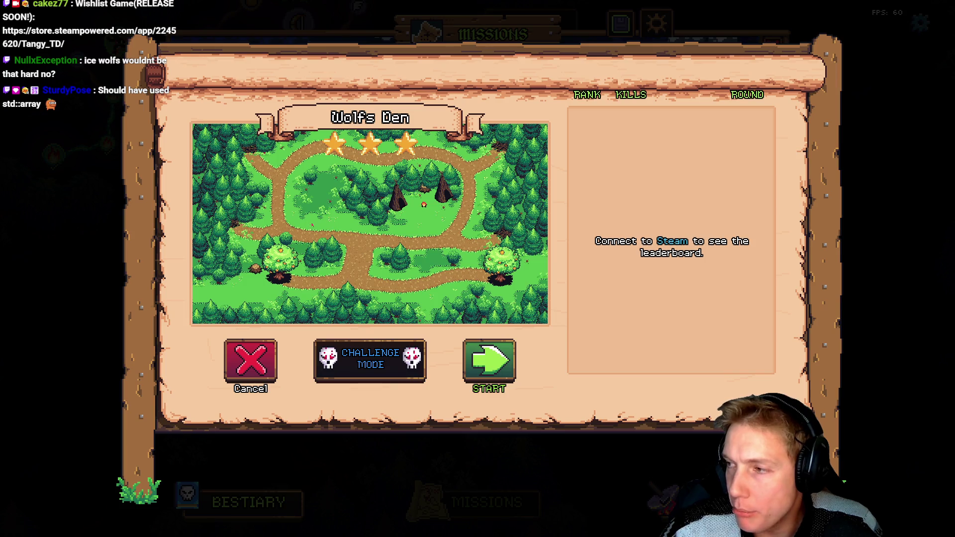
{"action": "key", "text": "alt+Tab"}
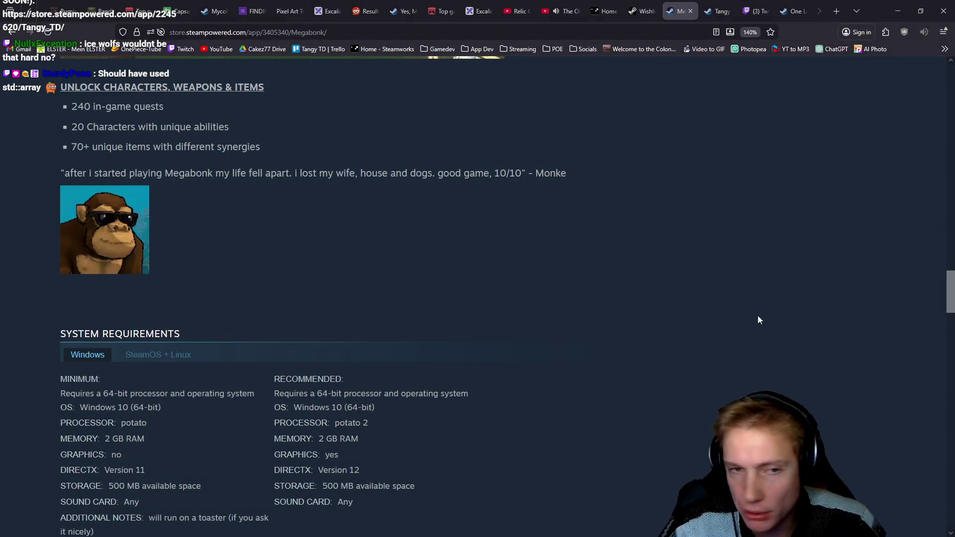
Browse Google Drive (H:) > My Drive > Gamedev Assets > Enemy_Single_Winter_Wolves > Wolves and open Wolf_Black_Idle.png.
{"action": "key", "text": "super+e"}
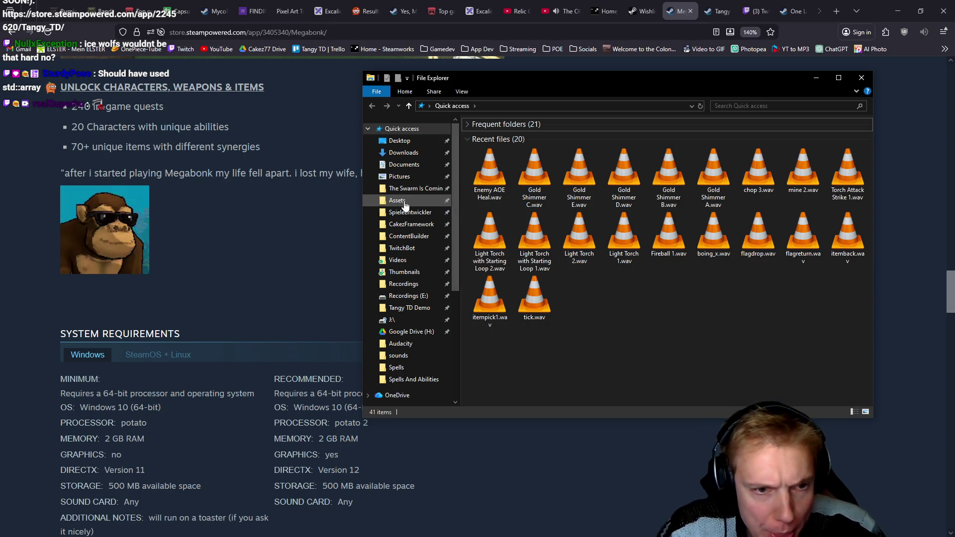
{"action": "left_click", "coordinate": [410, 334]}
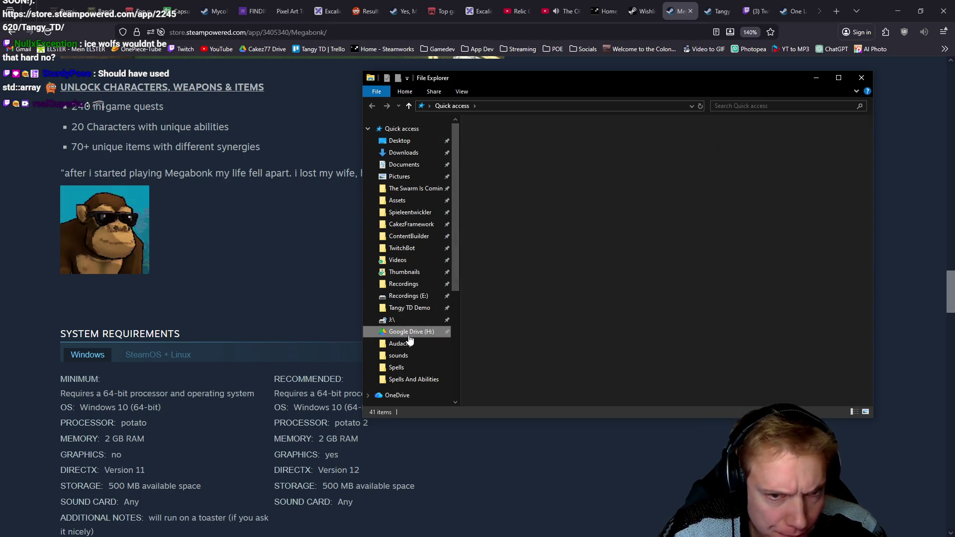
{"action": "double_click", "coordinate": [491, 136]}
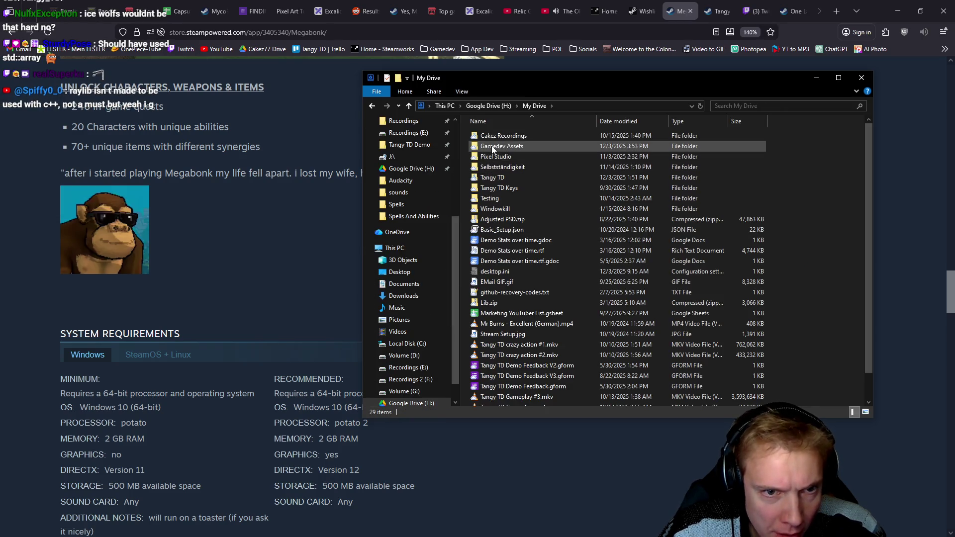
{"action": "double_click", "coordinate": [493, 147]}
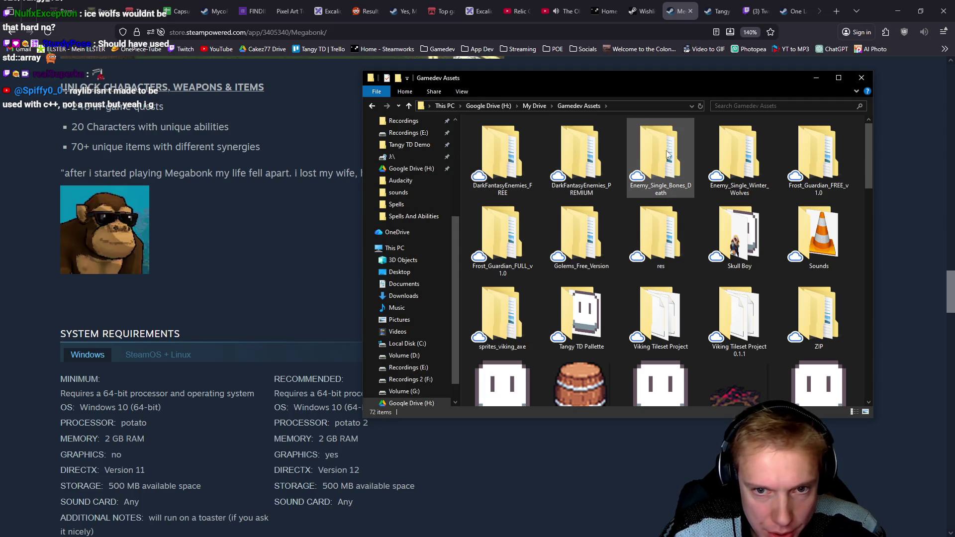
{"action": "left_click", "coordinate": [728, 159]}
{"action": "double_click", "coordinate": [727, 157]}
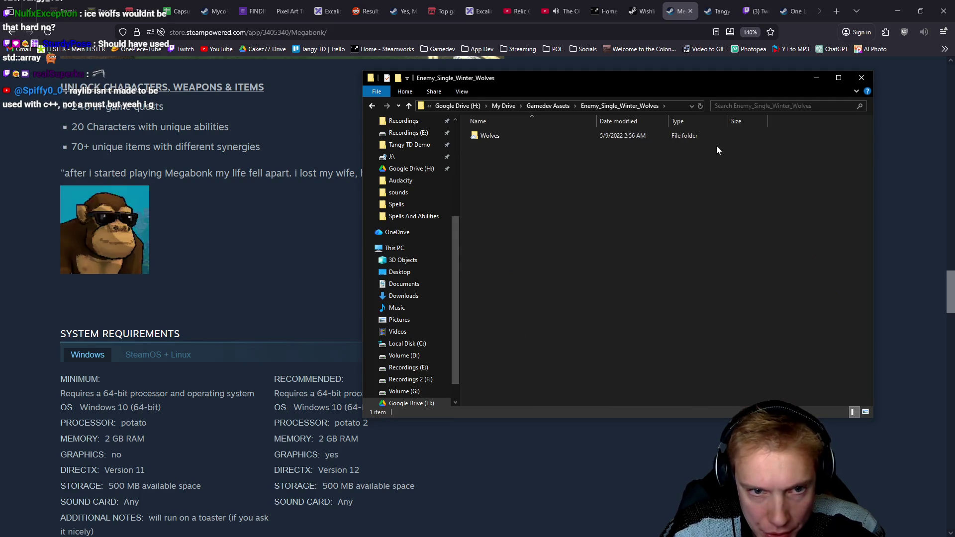
{"action": "double_click", "coordinate": [493, 138]}
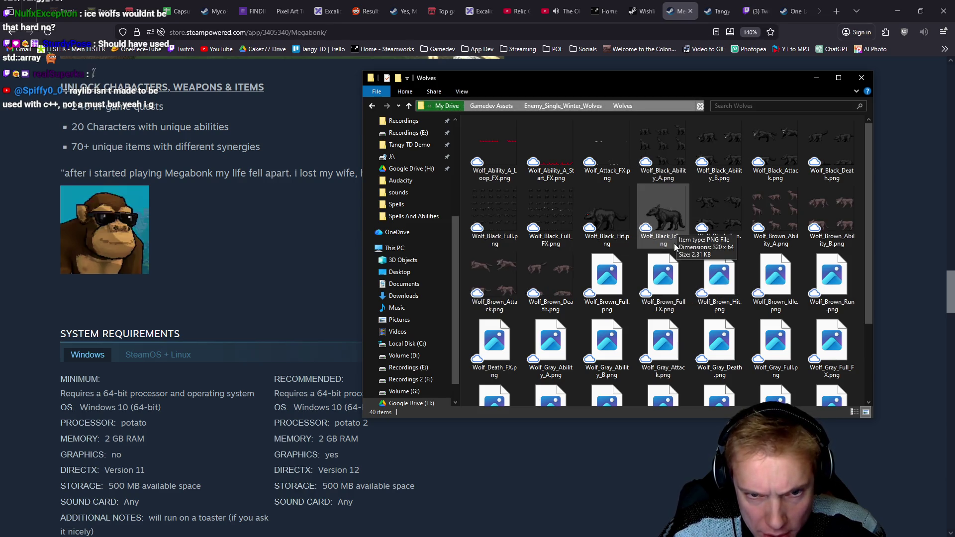
{"action": "scroll", "coordinate": [712, 299], "scroll_direction": "down", "scroll_amount": 2}
{"action": "scroll", "coordinate": [712, 287], "scroll_direction": "up", "scroll_amount": 2}
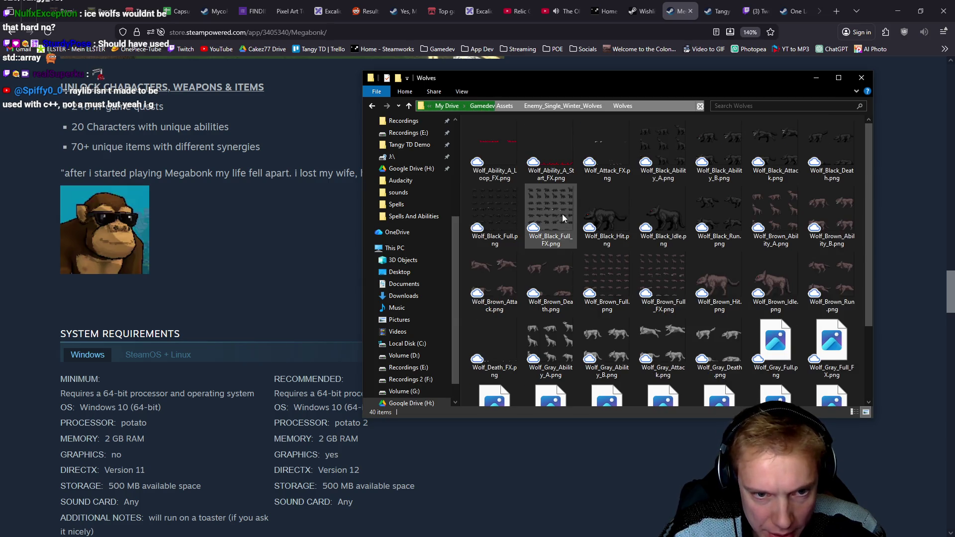
{"action": "left_click", "coordinate": [668, 214]}
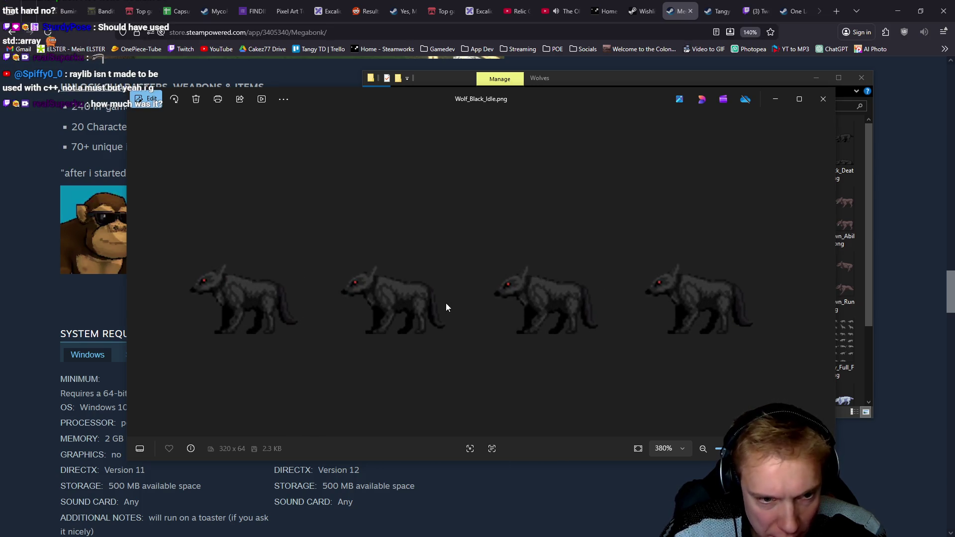
{"action": "scroll", "coordinate": [446, 308], "scroll_direction": "down", "scroll_amount": 5}
{"action": "left_click", "coordinate": [824, 101]}
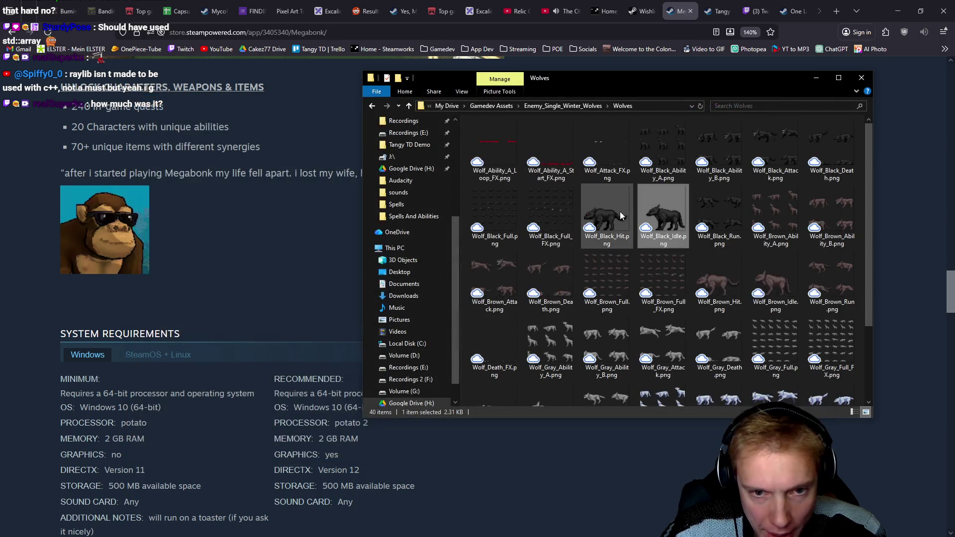
{"action": "left_click", "coordinate": [616, 221]}
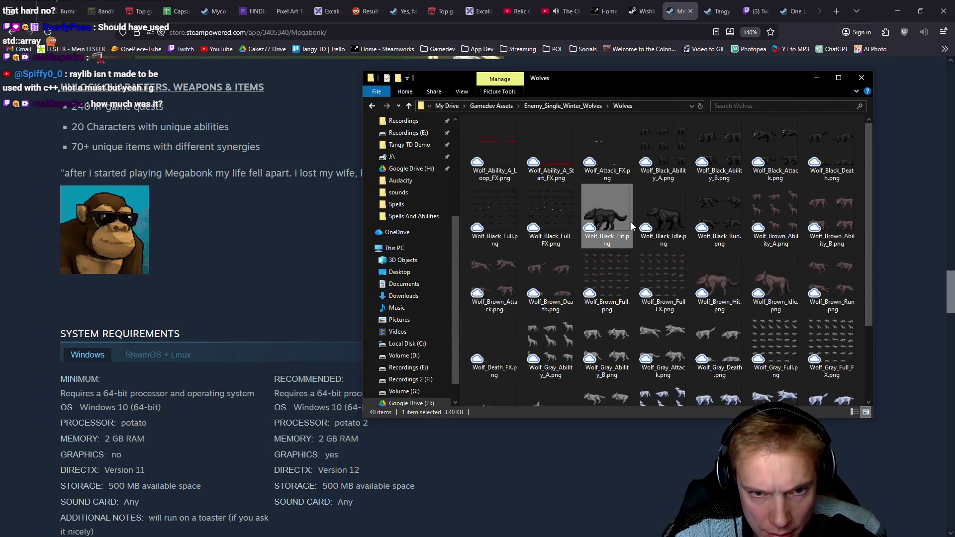
{"action": "mouse_move", "coordinate": [631, 222]}
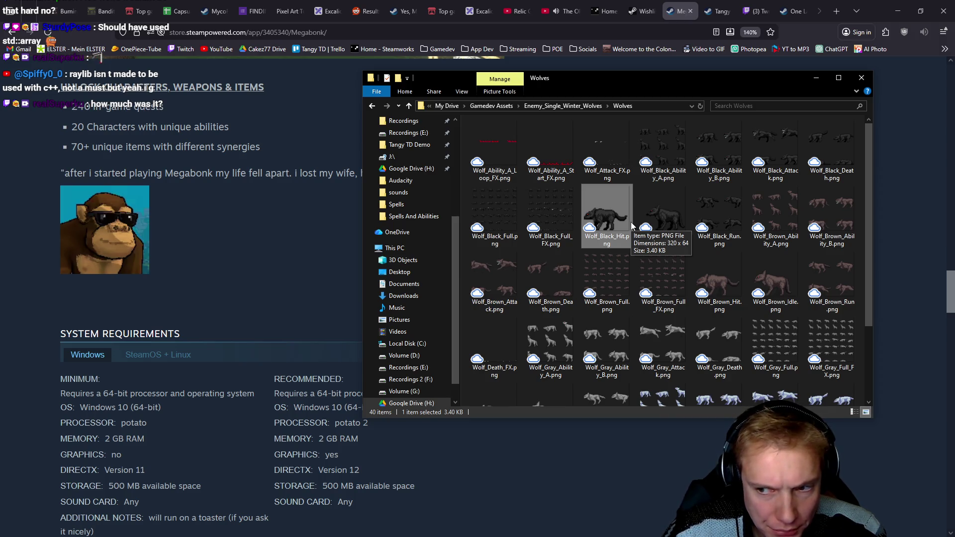
{"action": "scroll", "coordinate": [631, 222], "scroll_direction": "down", "scroll_amount": 2}
{"action": "scroll", "coordinate": [593, 221], "scroll_direction": "up", "scroll_amount": 2}
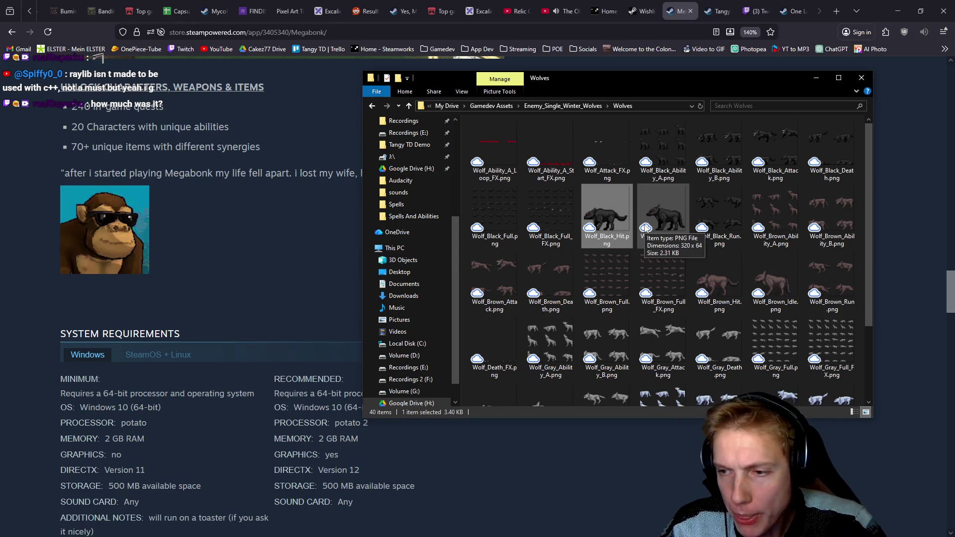
Minimize Explorer and the browser, cancel the Wolfs Den briefing, then open the Goblin Camp briefing.
{"action": "left_click", "coordinate": [817, 78]}
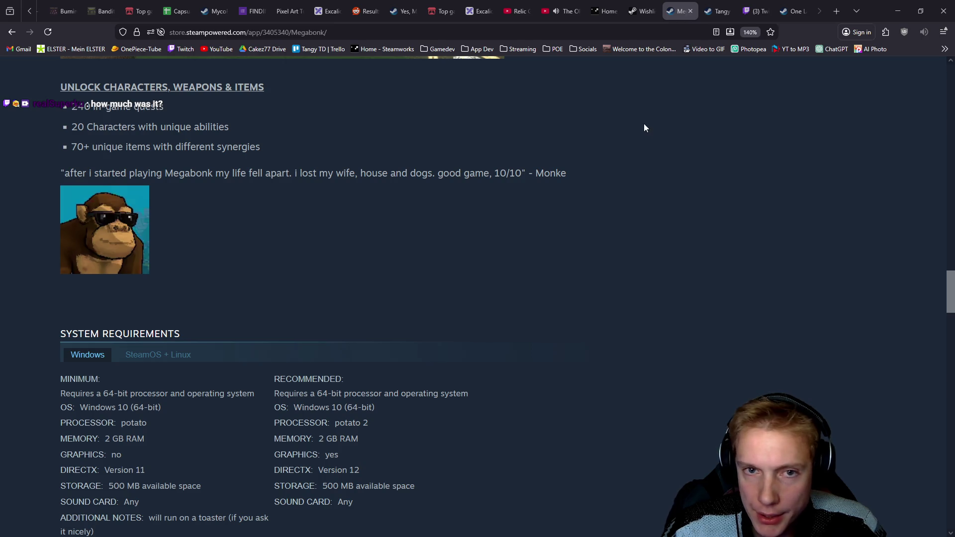
{"action": "left_click", "coordinate": [899, 13]}
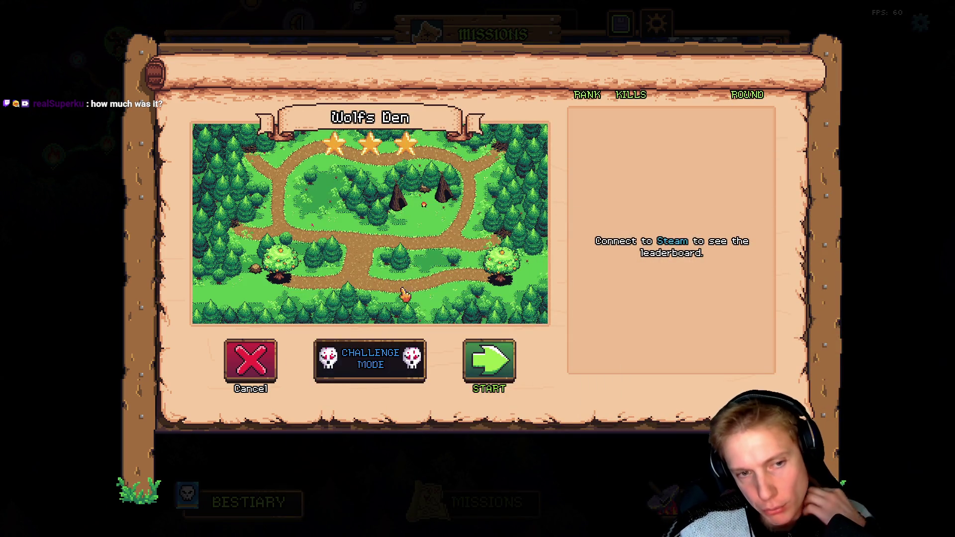
{"action": "left_click", "coordinate": [252, 360]}
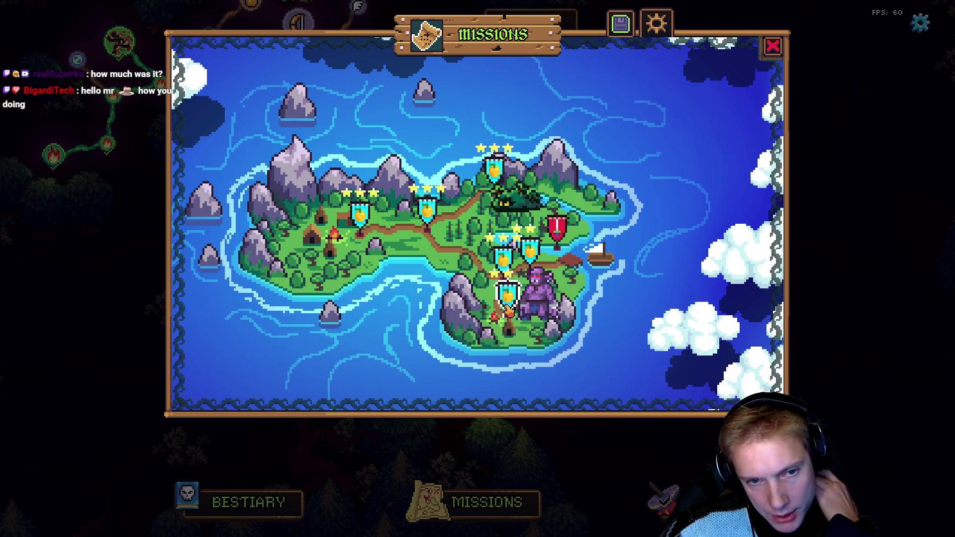
{"action": "left_click", "coordinate": [508, 309]}
{"action": "left_click", "coordinate": [265, 358]}
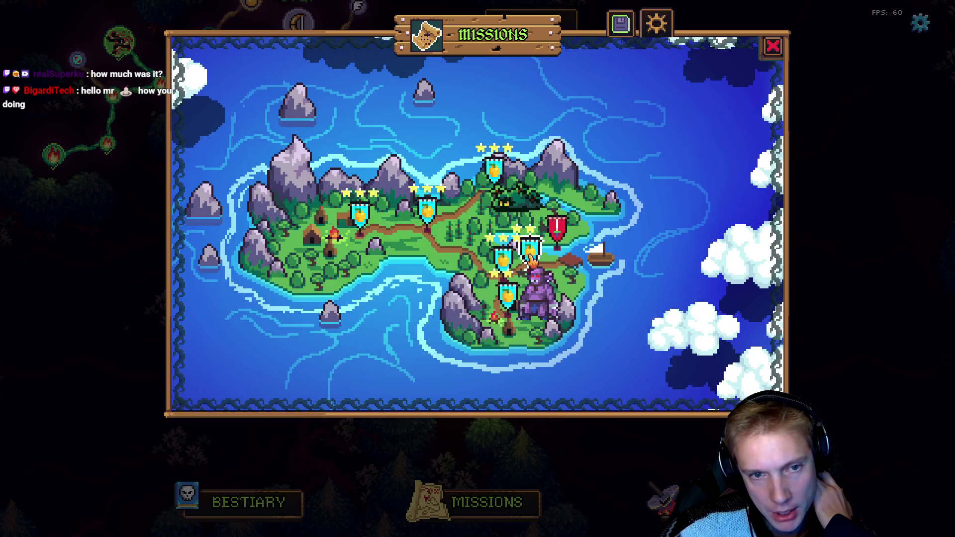
{"action": "left_click", "coordinate": [506, 297]}
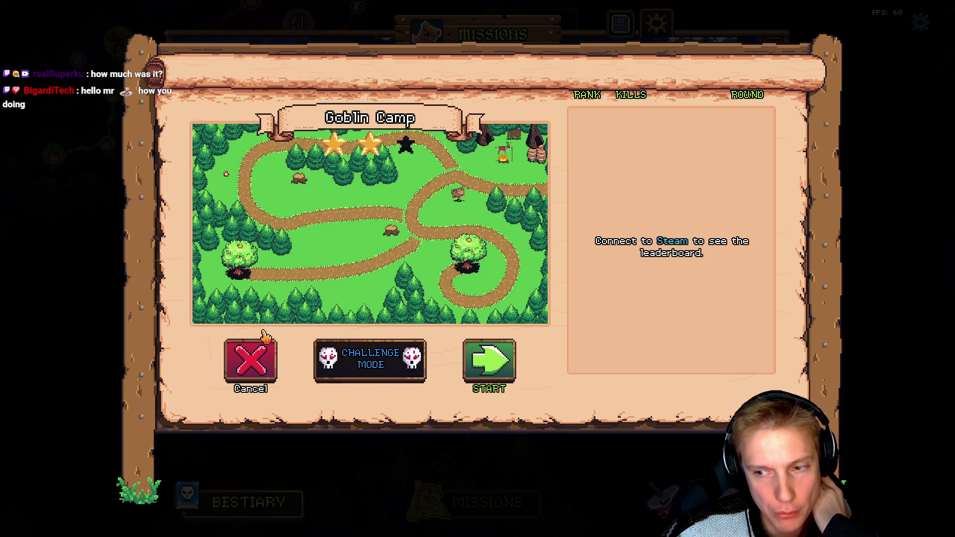
{"action": "left_click", "coordinate": [251, 360]}
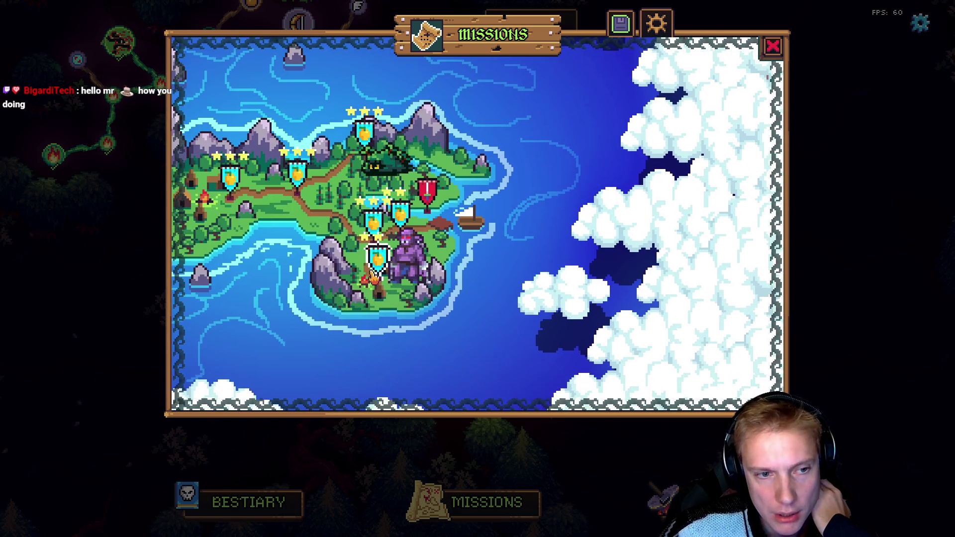
{"action": "left_click", "coordinate": [348, 184]}
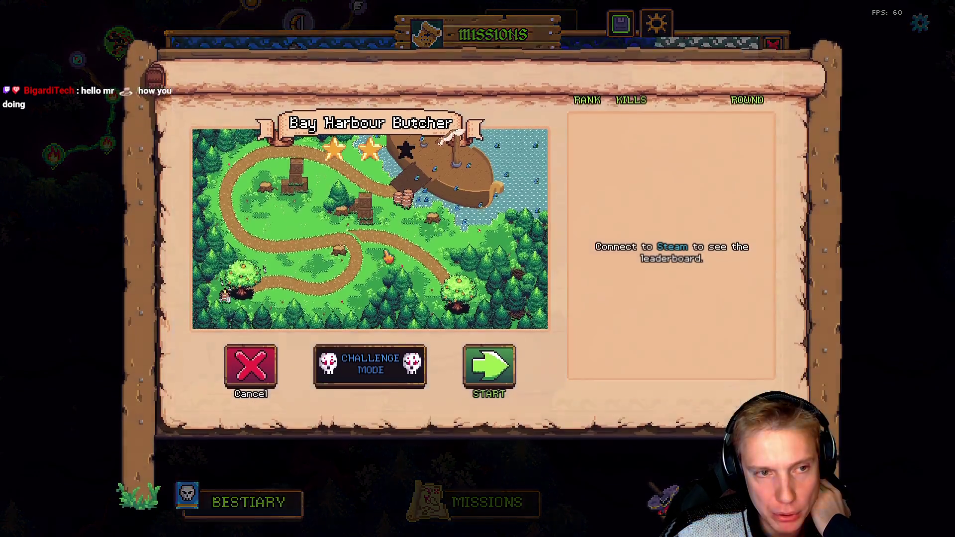
{"action": "left_click", "coordinate": [256, 370]}
{"action": "left_click", "coordinate": [350, 257]}
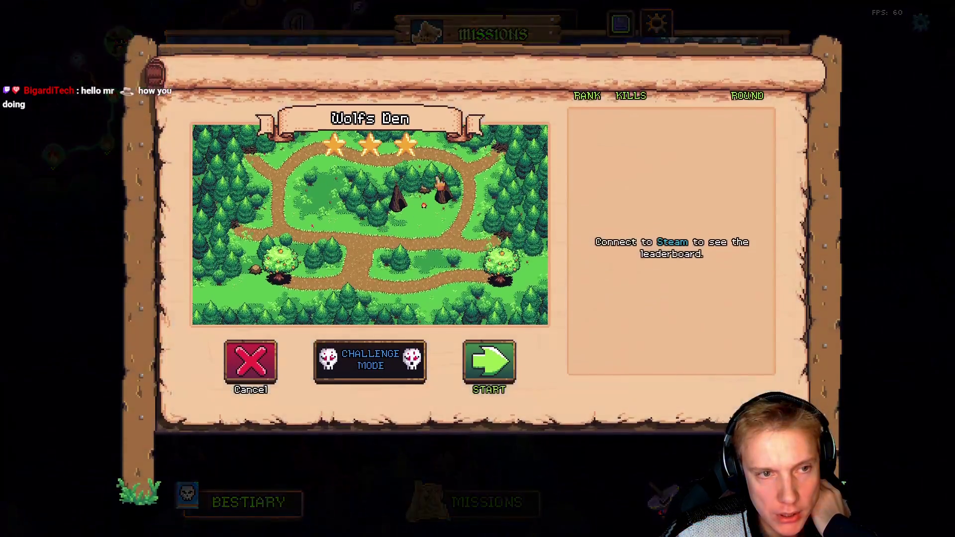
{"action": "left_click", "coordinate": [250, 363]}
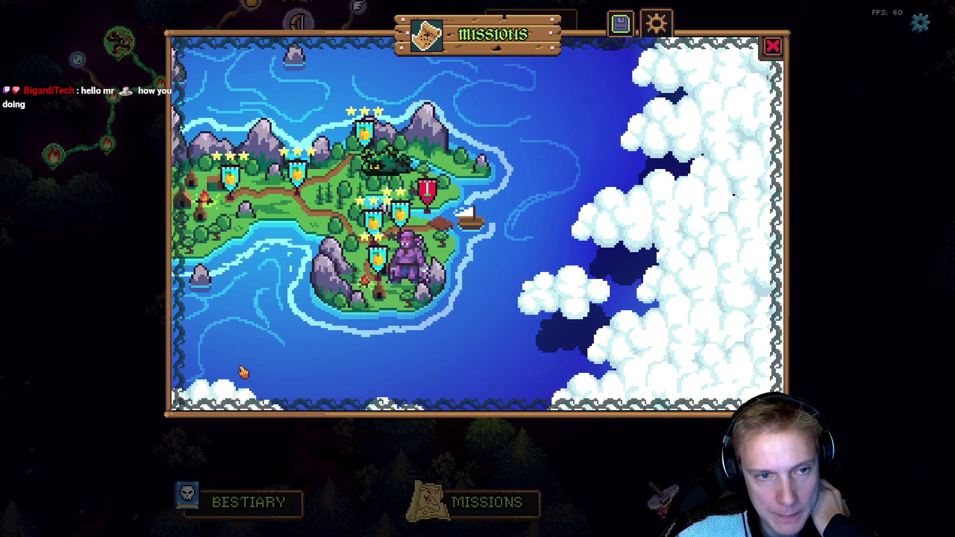
{"action": "left_click_drag", "start_coordinate": [572, 201], "coordinate": [558, 212]}
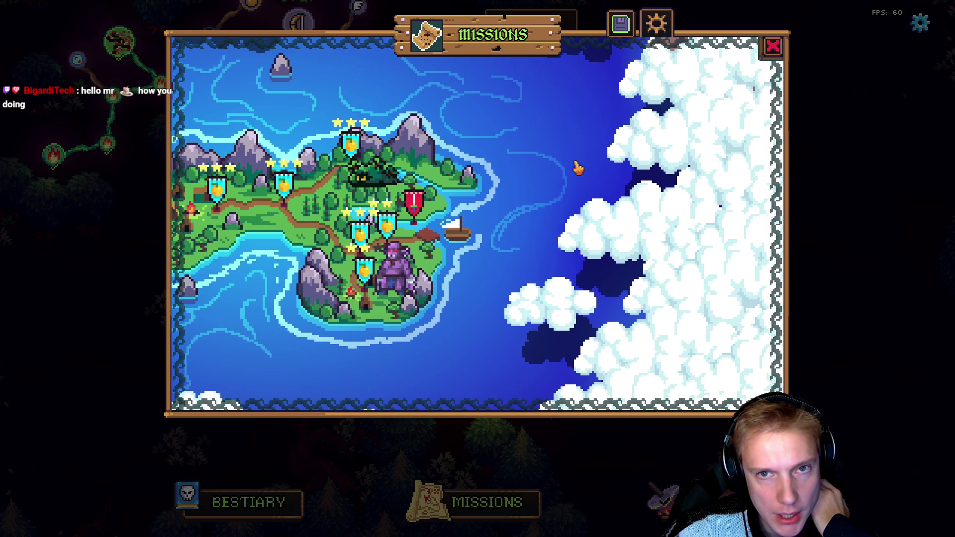
{"action": "left_click", "coordinate": [414, 205]}
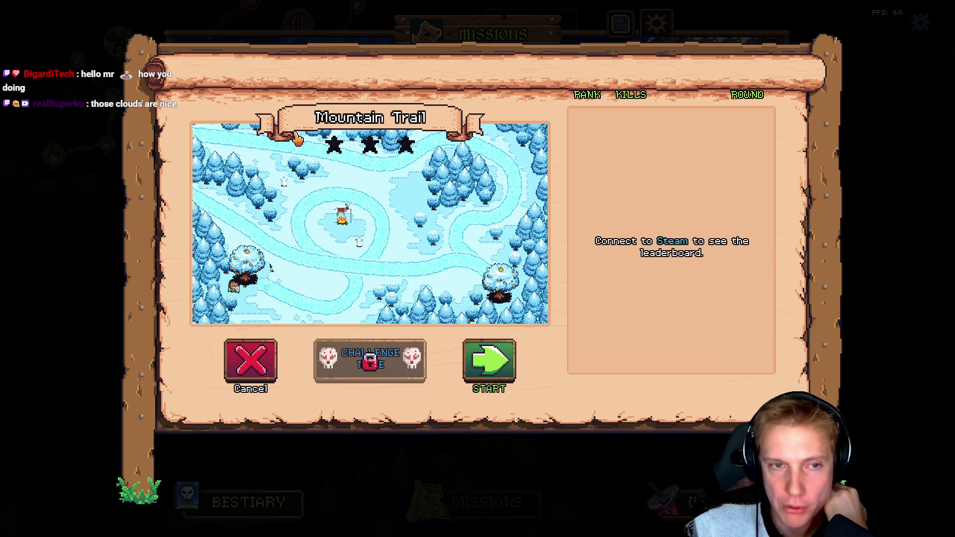
{"action": "left_click", "coordinate": [250, 359]}
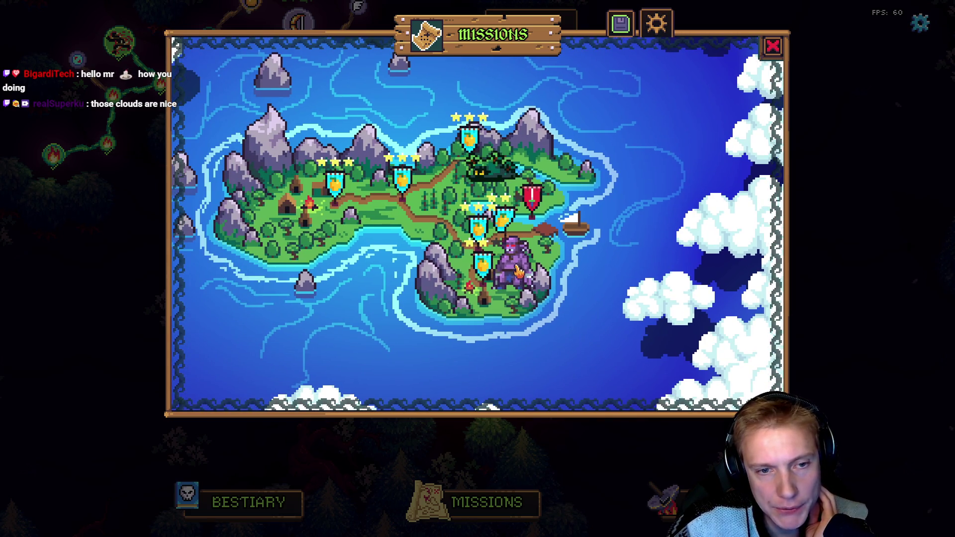
{"action": "left_click", "coordinate": [482, 263]}
{"action": "left_click", "coordinate": [276, 350]}
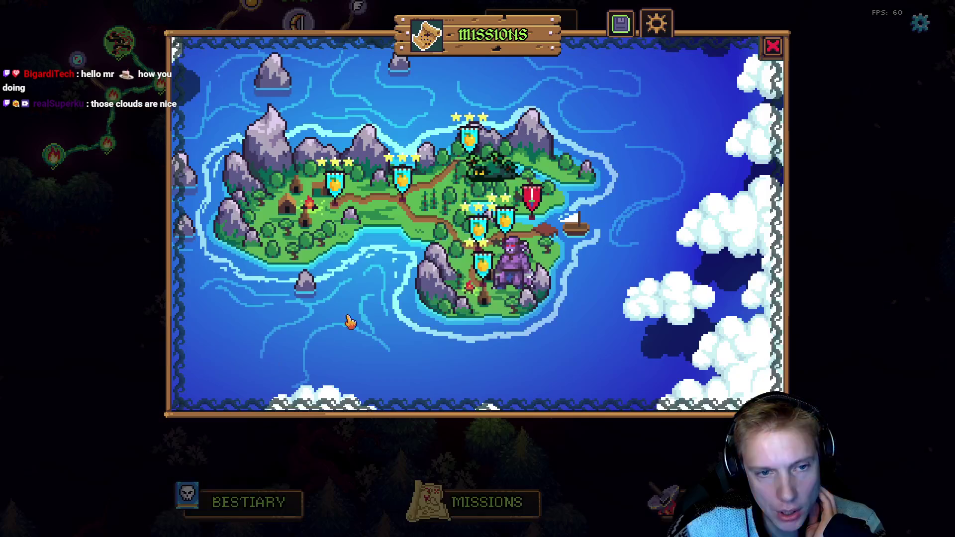
{"action": "left_click", "coordinate": [487, 233]}
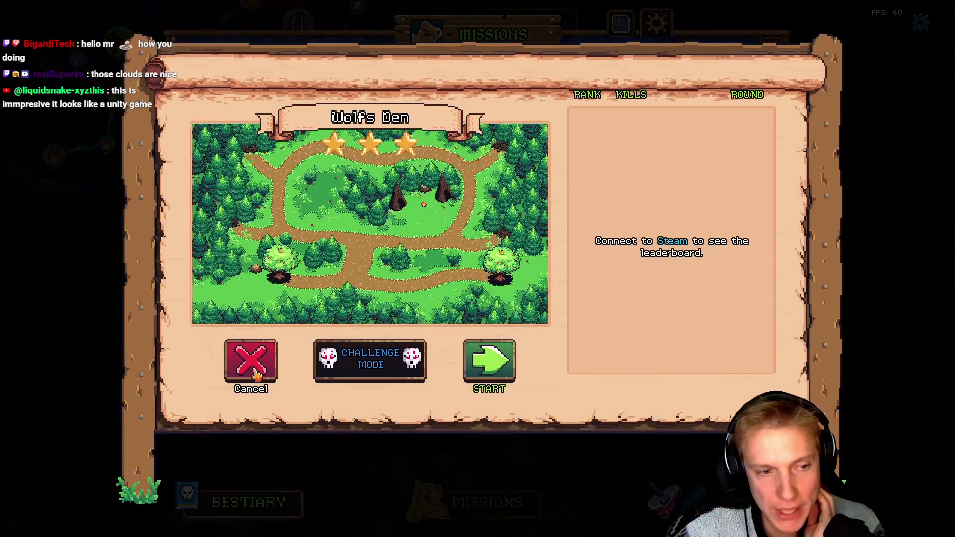
{"action": "left_click", "coordinate": [252, 363]}
{"action": "left_click", "coordinate": [492, 164]}
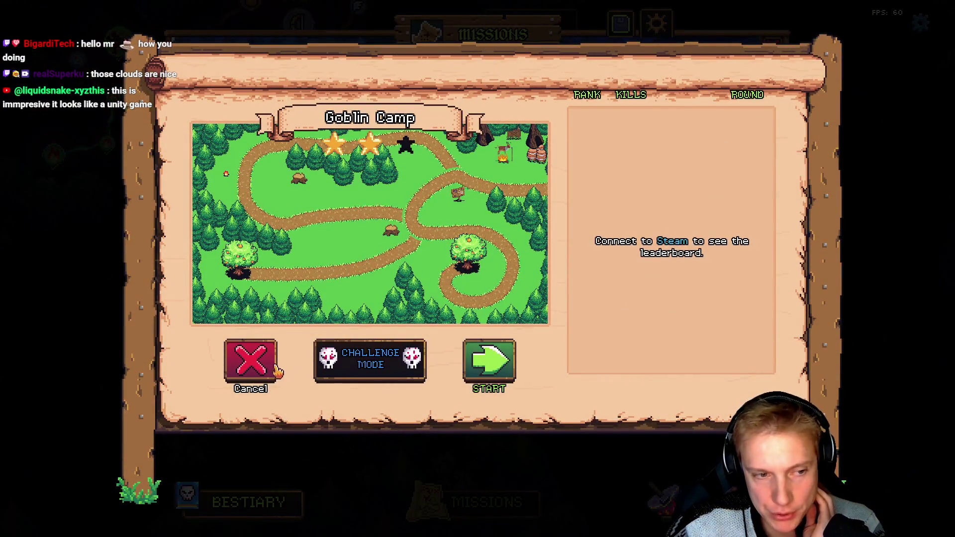
{"action": "left_click", "coordinate": [275, 368]}
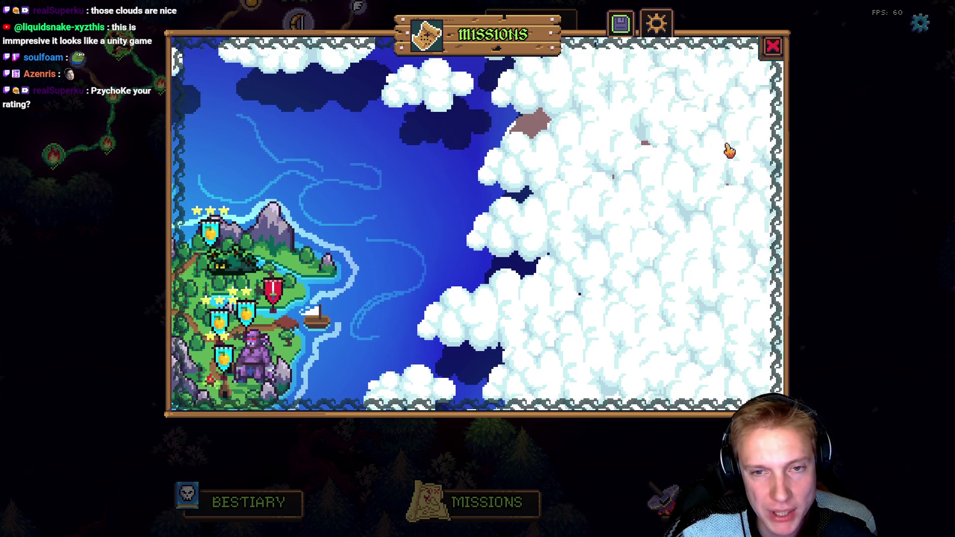
Pan the Missions world map to show the island and the cloud-covered unexplored east.
{"action": "left_click_drag", "start_coordinate": [527, 229], "coordinate": [354, 168]}
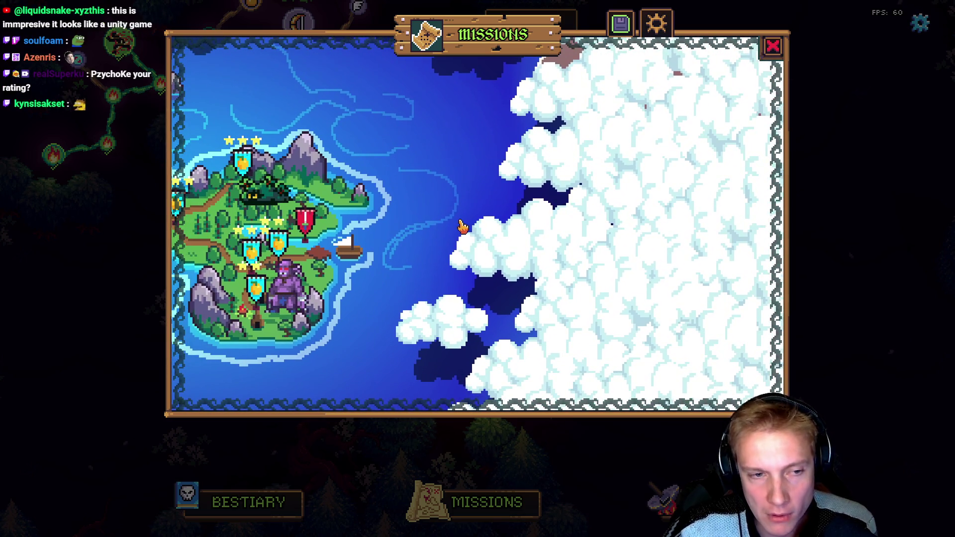
{"action": "left_click_drag", "start_coordinate": [480, 213], "coordinate": [530, 223]}
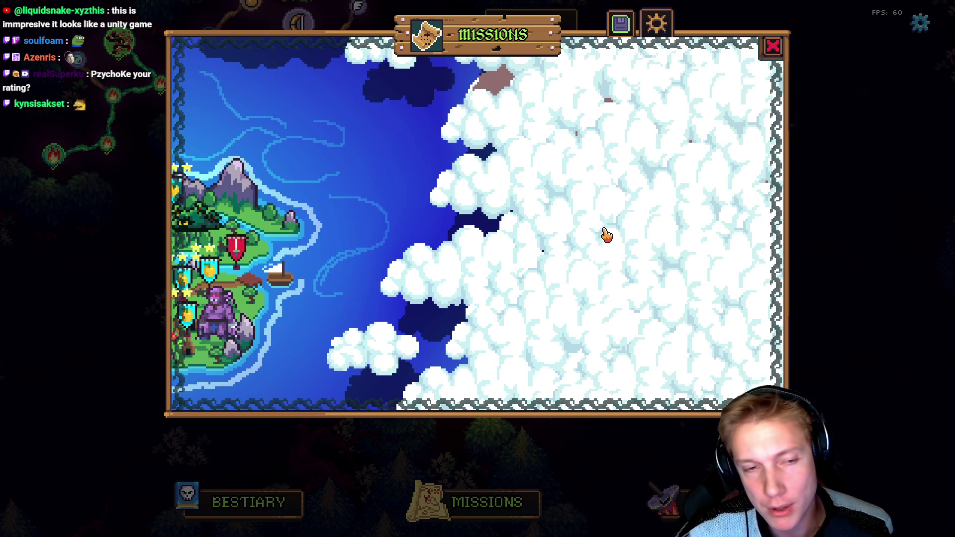
{"action": "left_click_drag", "start_coordinate": [391, 207], "coordinate": [451, 161]}
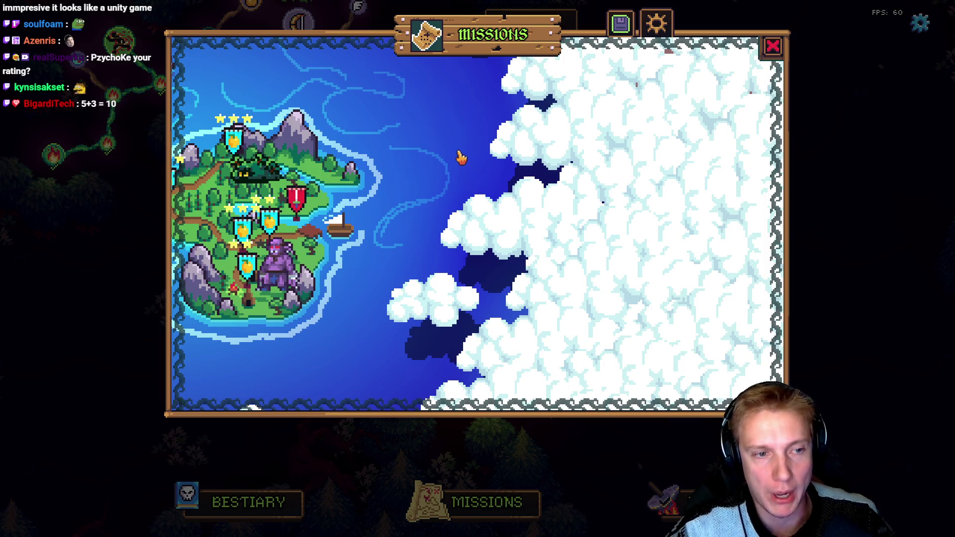
{"action": "mouse_move", "coordinate": [388, 224]}
{"action": "left_mouse_down"}
{"action": "mouse_move", "coordinate": [459, 234]}
{"action": "mouse_move", "coordinate": [561, 229]}
{"action": "left_mouse_up"}
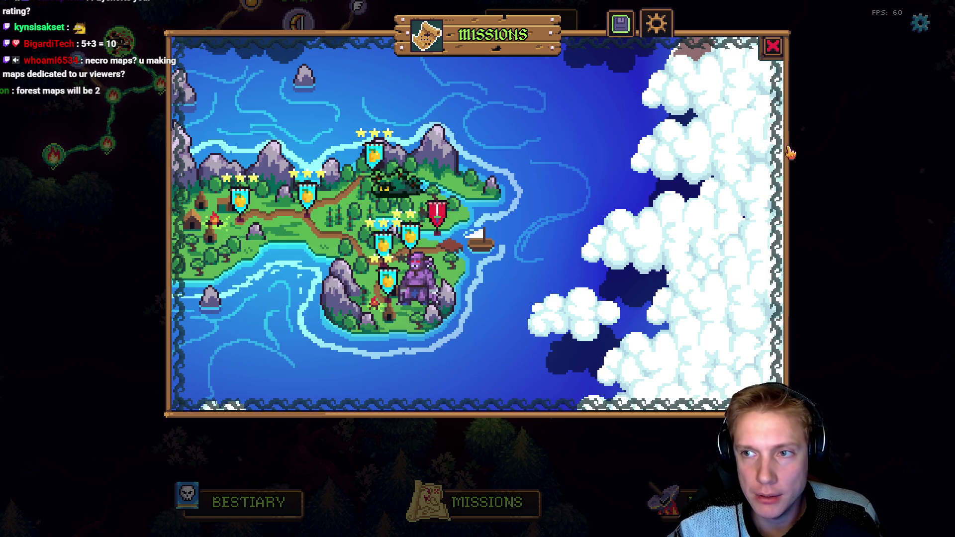
{"action": "left_click_drag", "start_coordinate": [555, 177], "coordinate": [486, 213]}
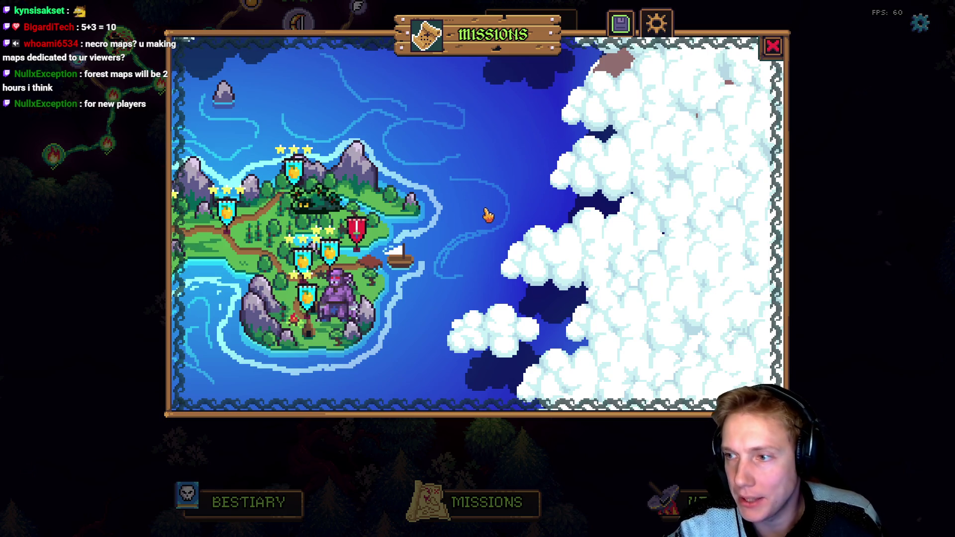
Glance at the texture atlas in Aseprite, then return to game.cpp's ABILITIES2 table in VS Code.
{"action": "key", "text": "alt+Tab"}
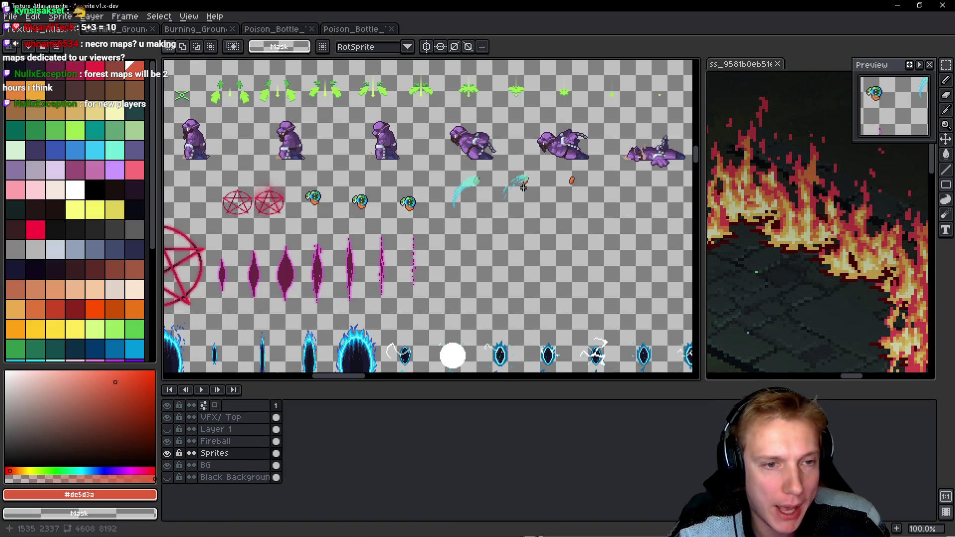
{"action": "left_click_drag", "start_coordinate": [504, 184], "coordinate": [519, 190]}
{"action": "key", "text": "alt+Tab"}
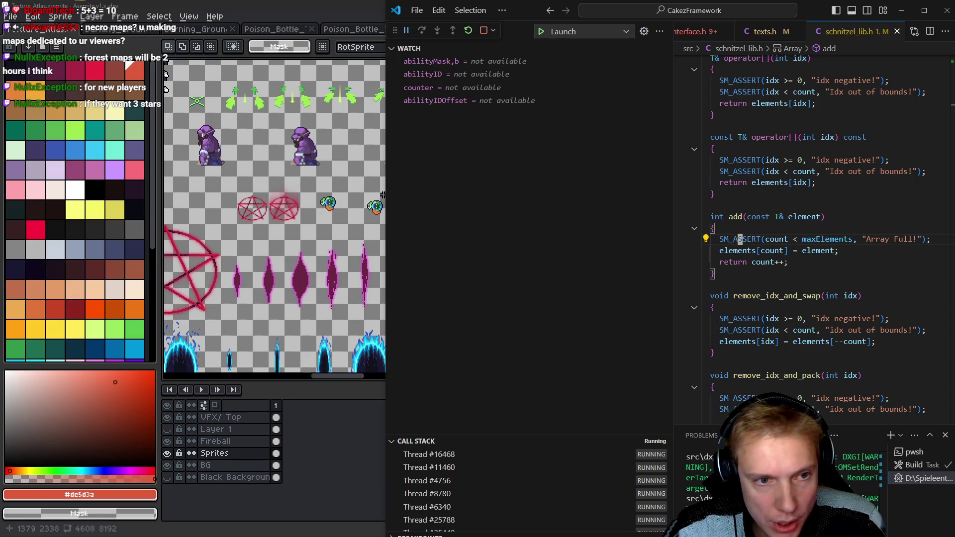
{"action": "left_click_drag", "start_coordinate": [383, 194], "coordinate": [116, 192]}
{"action": "left_click", "coordinate": [438, 31]}
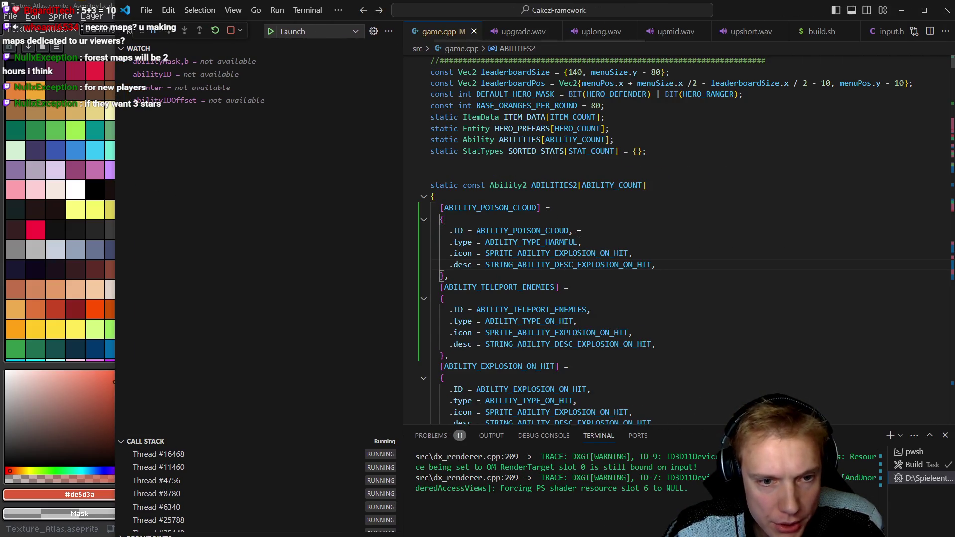
Add a SPRITE_ABILITY_POISON_CLOUD sprite id below BURNING_ARROW in assets.h and save.
{"action": "left_click", "coordinate": [521, 257], "text": "ctrl"}
{"action": "key", "text": "Down"}
{"action": "key", "text": "Down"}
{"action": "key", "text": "Down"}
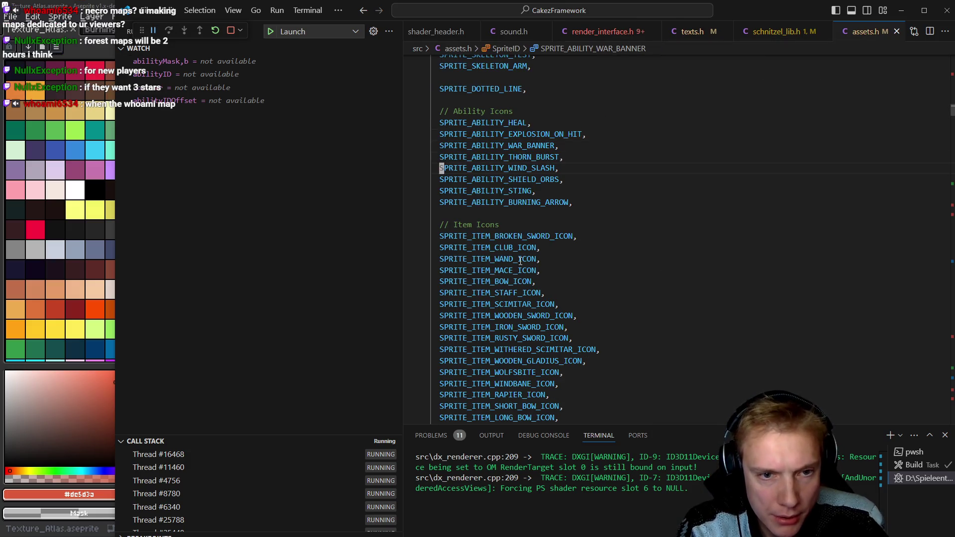
{"action": "key", "text": "End"}
{"action": "key", "text": "Return"}
{"action": "type", "text": "SPRITE_ABILITY_EXPLOSION_ON_HIT,"}
{"action": "key", "text": "Left"}
{"action": "key", "text": "BackSpace"}
{"action": "key", "text": "BackSpace"}
{"action": "key", "text": "BackSpace"}
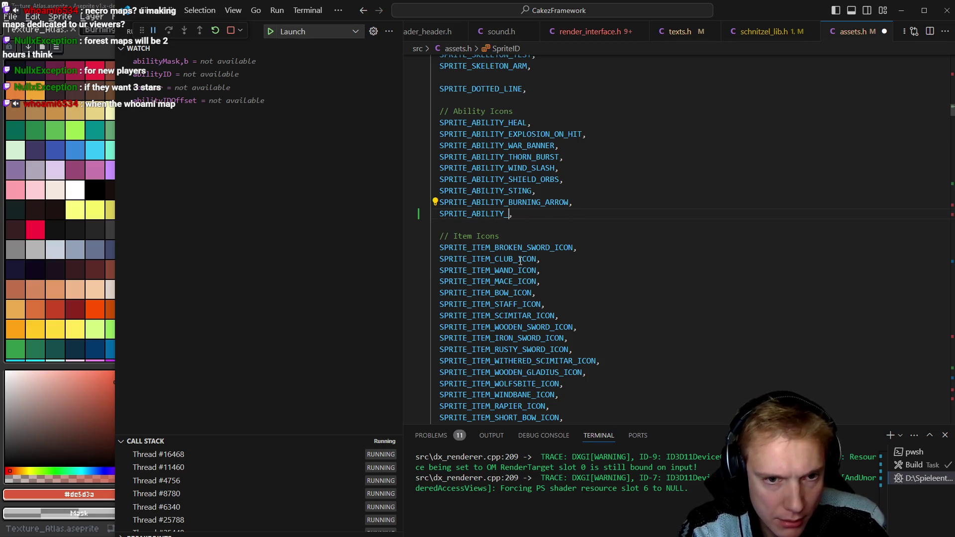
{"action": "type", "text": "POISON_CL"}
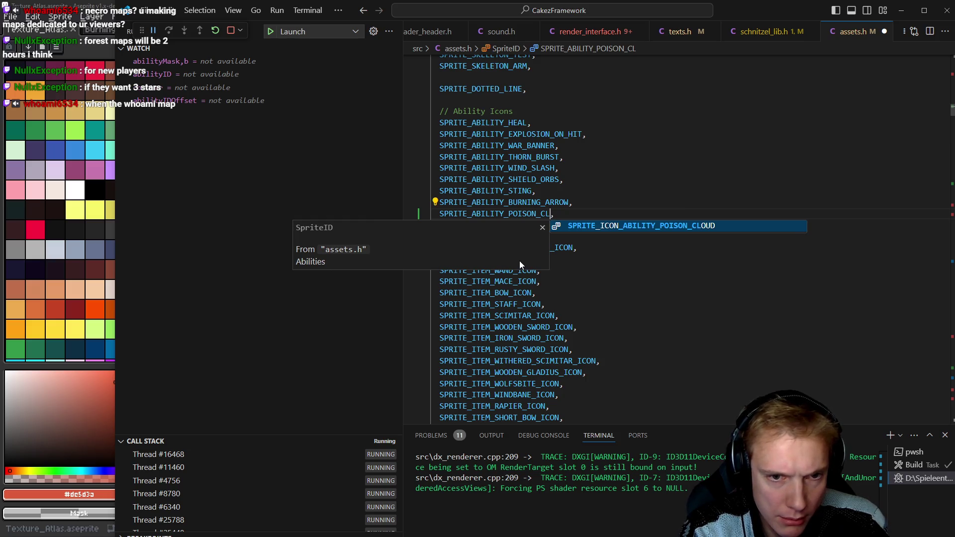
{"action": "type", "text": "OUD"}
{"action": "key", "text": "Escape"}
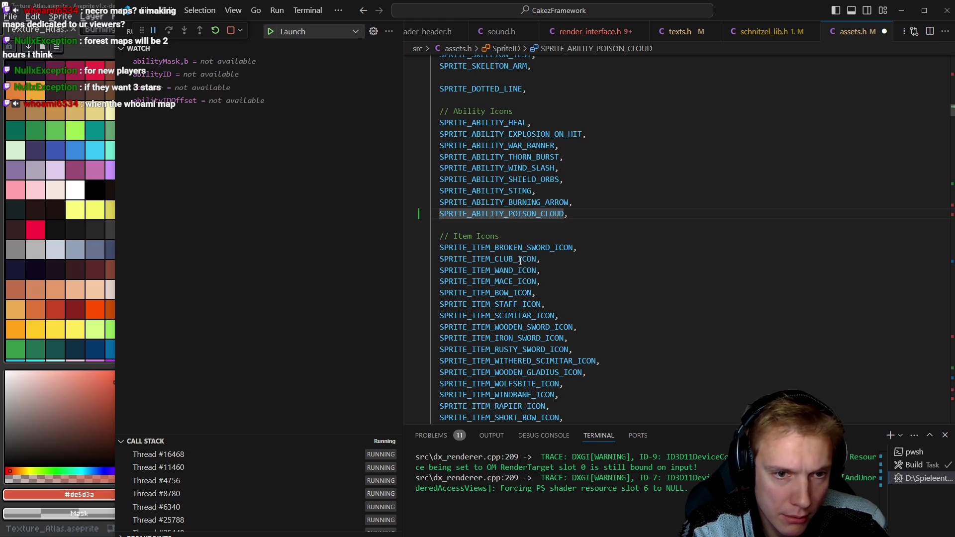
{"action": "key", "text": "Down"}
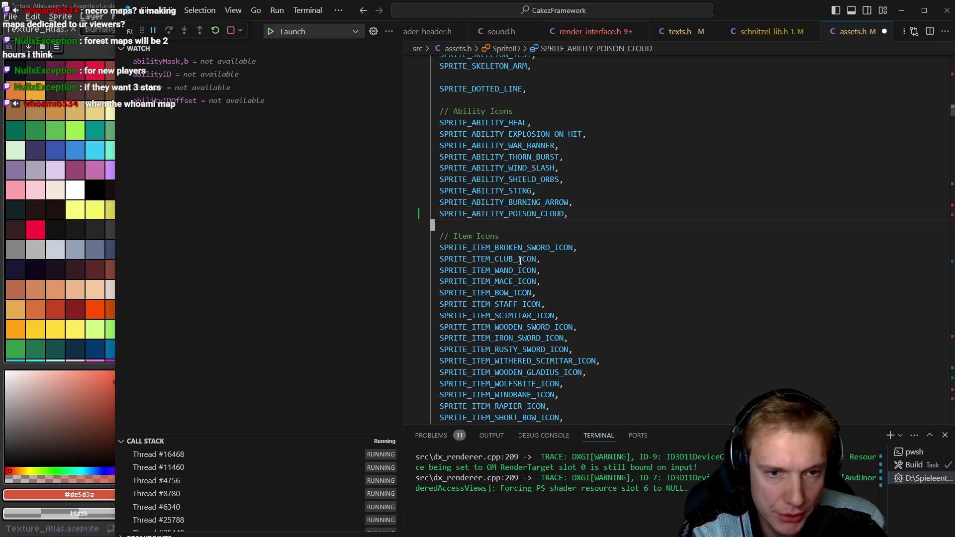
{"action": "key", "text": "ctrl+s"}
Duplicate the BURNING_ARROW sprite entry as POISON_CLOUD with atlas offset x changed to 112.
{"action": "type", "text": "/ABILITY_BU"}
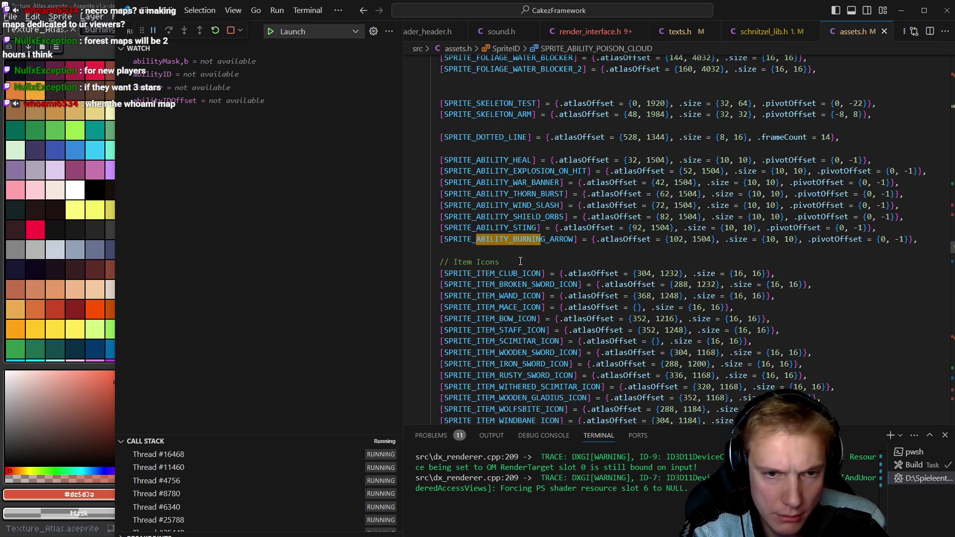
{"action": "key", "text": "Return"}
{"action": "key", "text": "y"}
{"action": "key", "text": "y"}
{"action": "type", "text": "pivotOffset = {0, -1}},"}
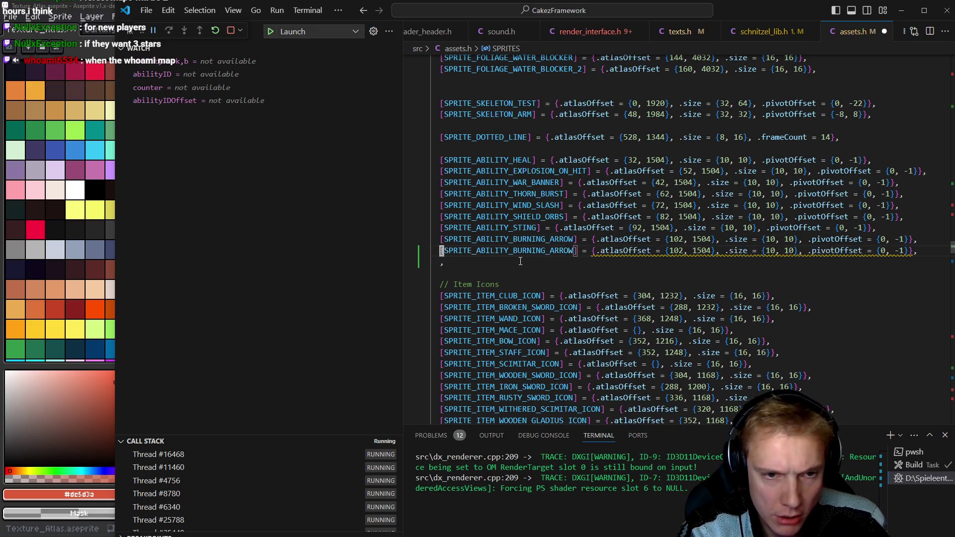
{"action": "type", "text": "POISON_CLOUD"}
{"action": "key", "text": "Escape"}
{"action": "key", "text": "j"}
{"action": "key", "text": "d"}
{"action": "key", "text": "d"}
{"action": "key", "text": "shift+t"}
{"action": "key", "text": "braceleft"}
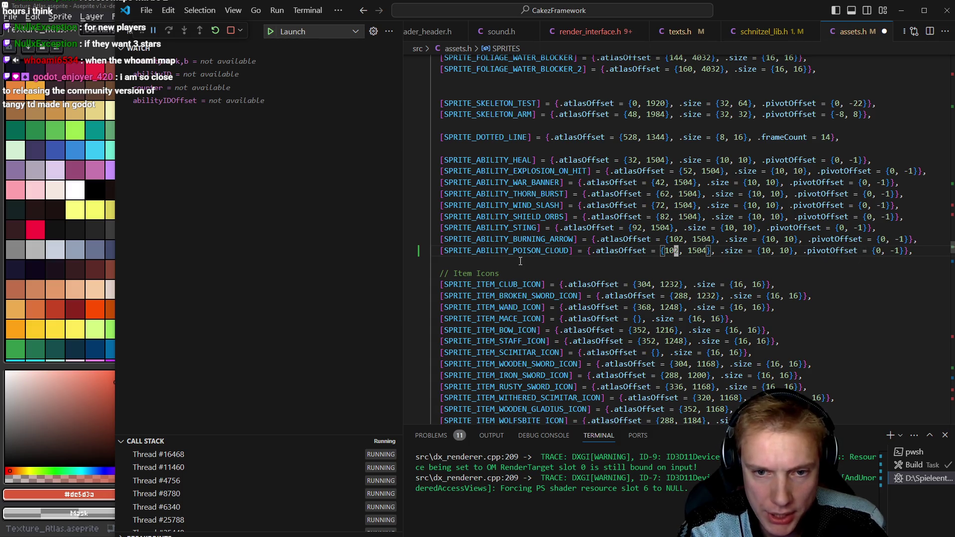
{"action": "key", "text": "r"}
{"action": "key", "text": "1"}
{"action": "type", "text": "12"}
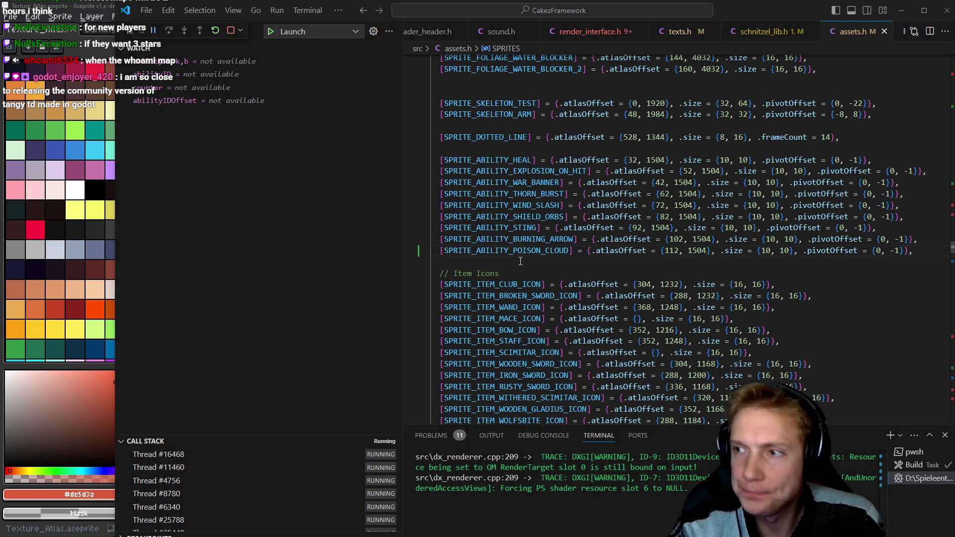
{"action": "key", "text": "alt+Tab"}
{"action": "scroll", "coordinate": [375, 162], "scroll_direction": "up", "scroll_amount": 5}
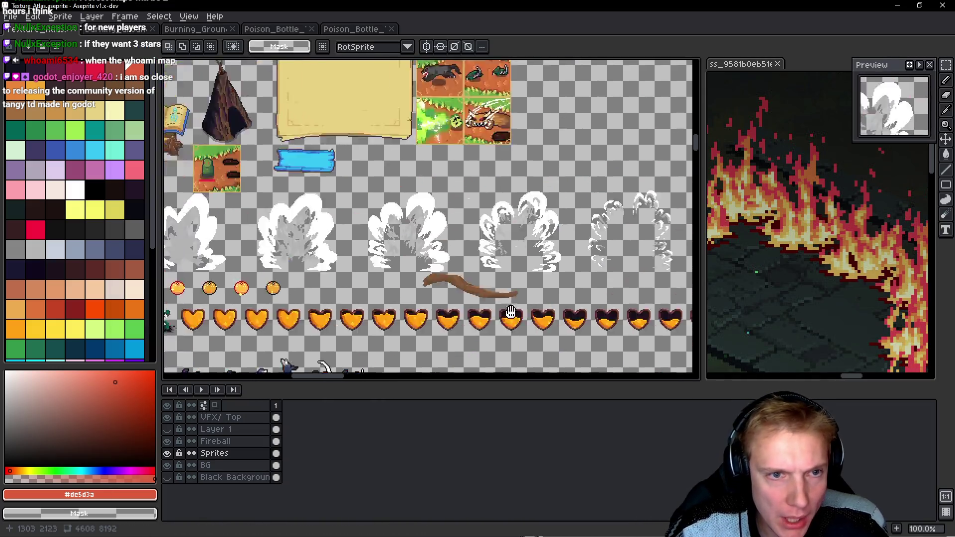
Select the green bubbling tile and navigate to the ability icons near the skull.
{"action": "scroll", "coordinate": [371, 164], "scroll_direction": "down", "scroll_amount": 3}
{"action": "scroll", "coordinate": [369, 167], "scroll_direction": "up", "scroll_amount": 5}
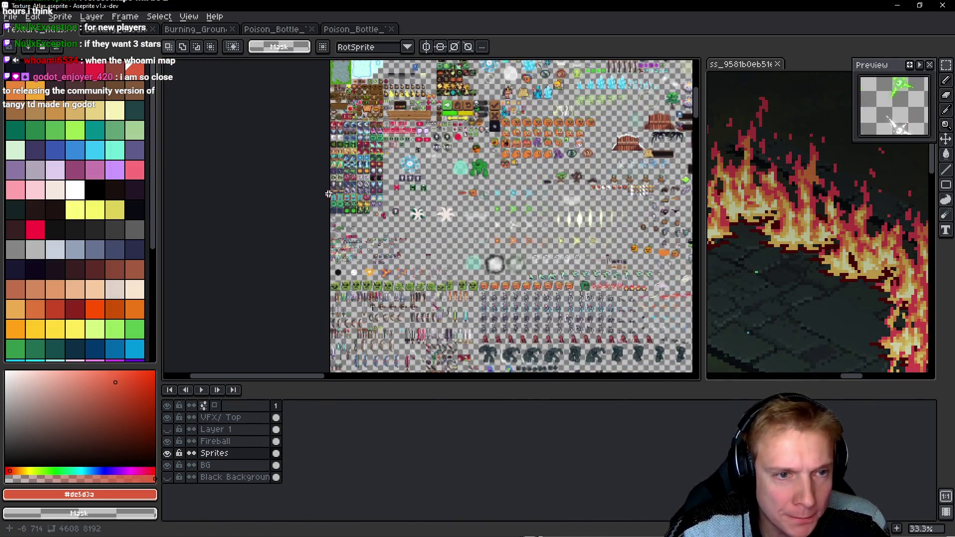
{"action": "scroll", "coordinate": [370, 144], "scroll_direction": "up", "scroll_amount": 2}
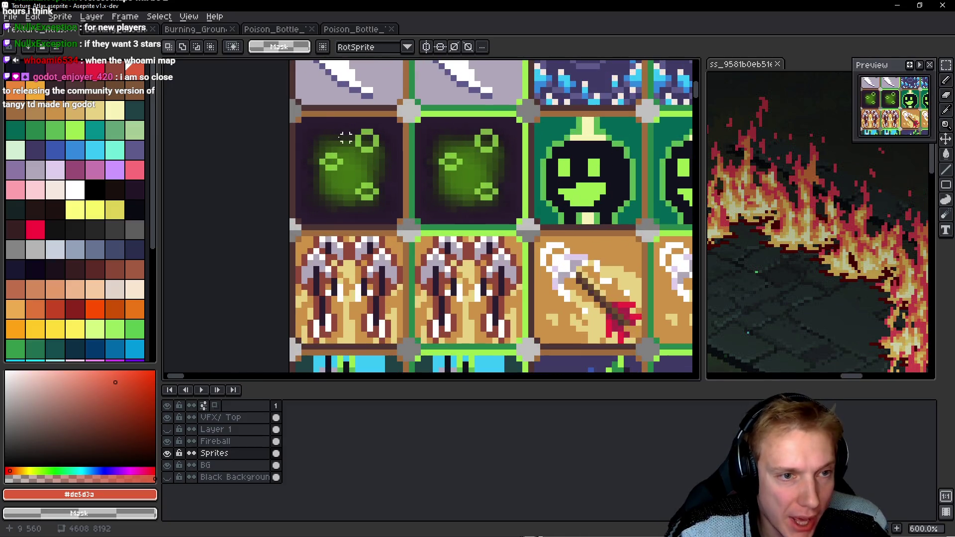
{"action": "mouse_move", "coordinate": [300, 121]}
{"action": "left_mouse_down"}
{"action": "mouse_move", "coordinate": [399, 207]}
{"action": "mouse_move", "coordinate": [398, 220]}
{"action": "left_mouse_up"}
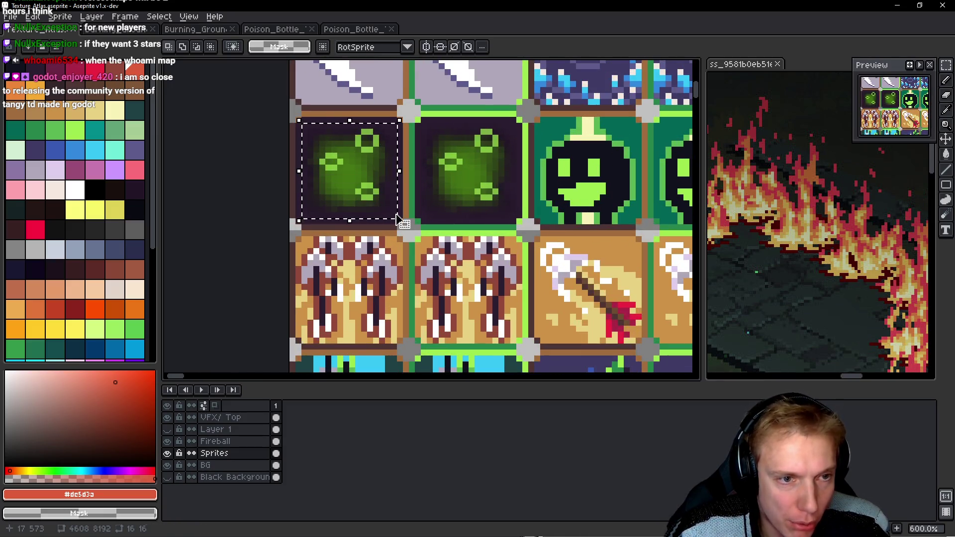
{"action": "scroll", "coordinate": [398, 220], "scroll_direction": "down", "scroll_amount": 5}
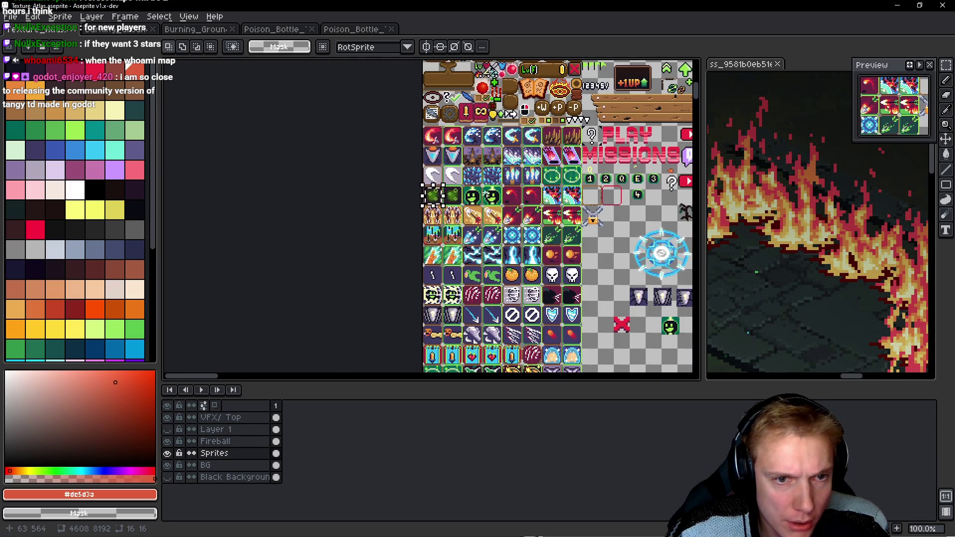
{"action": "mouse_move", "coordinate": [640, 233]}
{"action": "left_mouse_down"}
{"action": "mouse_move", "coordinate": [256, 245]}
{"action": "mouse_move", "coordinate": [517, 201]}
{"action": "mouse_move", "coordinate": [567, 101]}
{"action": "mouse_move", "coordinate": [583, 20]}
{"action": "left_mouse_up"}
{"action": "mouse_move", "coordinate": [393, 259]}
{"action": "left_mouse_down"}
{"action": "mouse_move", "coordinate": [406, 148]}
{"action": "mouse_move", "coordinate": [424, 522]}
{"action": "mouse_move", "coordinate": [459, 255]}
{"action": "mouse_move", "coordinate": [427, 247]}
{"action": "left_mouse_up"}
{"action": "scroll", "coordinate": [441, 203], "scroll_direction": "up", "scroll_amount": 4}
{"action": "left_click_drag", "start_coordinate": [441, 203], "coordinate": [367, 216]}
Clear the spot beside the skull and paste the green tile there.
{"action": "mouse_move", "coordinate": [450, 134]}
{"action": "left_mouse_down"}
{"action": "mouse_move", "coordinate": [408, 134]}
{"action": "mouse_move", "coordinate": [522, 244]}
{"action": "left_mouse_up"}
{"action": "key", "text": "Delete"}
{"action": "key", "text": "ctrl+v"}
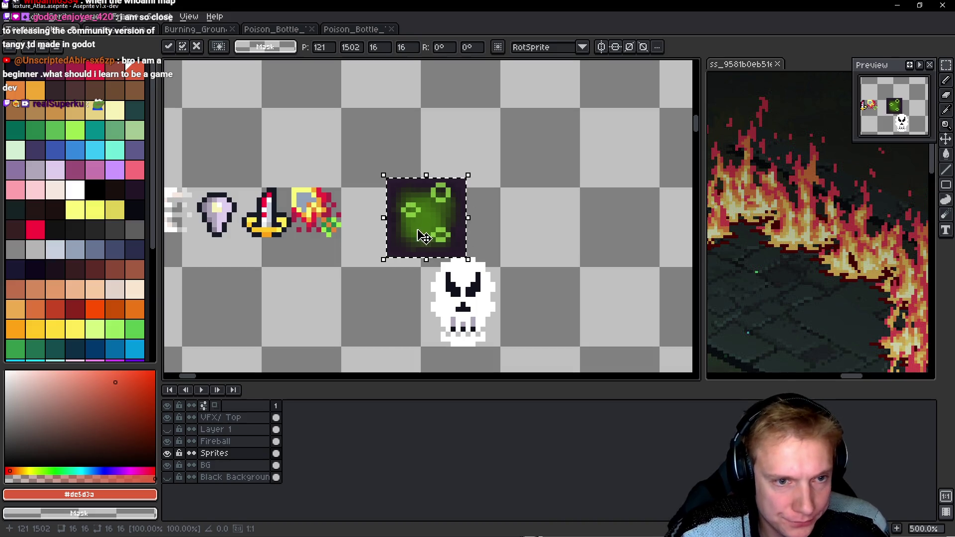
{"action": "scroll", "coordinate": [455, 231], "scroll_direction": "up", "scroll_amount": 4}
{"action": "scroll", "coordinate": [533, 199], "scroll_direction": "down", "scroll_amount": 2}
{"action": "left_click_drag", "start_coordinate": [438, 224], "coordinate": [555, 196]}
{"action": "scroll", "coordinate": [554, 196], "scroll_direction": "up", "scroll_amount": 2}
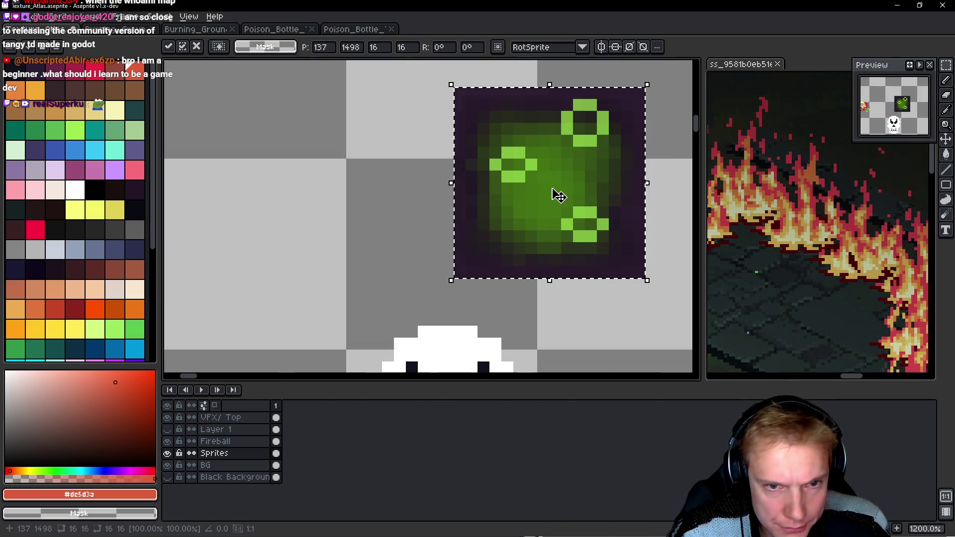
{"action": "scroll", "coordinate": [537, 197], "scroll_direction": "up", "scroll_amount": 1}
{"action": "key", "text": "b"}
Pick the tile's green as drawing colour and marquee the empty 10x10 icon slot.
{"action": "left_click", "coordinate": [536, 199], "text": "alt"}
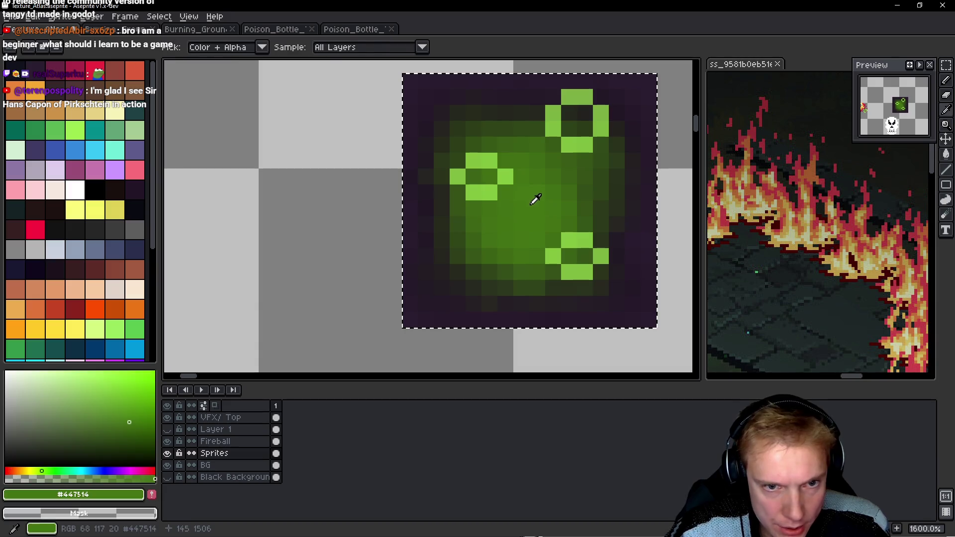
{"action": "scroll", "coordinate": [507, 219], "scroll_direction": "down", "scroll_amount": 1}
{"action": "scroll", "coordinate": [333, 251], "scroll_direction": "up", "scroll_amount": 1}
{"action": "scroll", "coordinate": [348, 234], "scroll_direction": "down", "scroll_amount": 1}
{"action": "scroll", "coordinate": [369, 209], "scroll_direction": "up", "scroll_amount": 1}
{"action": "scroll", "coordinate": [369, 198], "scroll_direction": "down", "scroll_amount": 1}
{"action": "key", "text": "m"}
{"action": "mouse_move", "coordinate": [285, 157]}
{"action": "left_mouse_down"}
{"action": "mouse_move", "coordinate": [369, 263]}
{"action": "mouse_move", "coordinate": [397, 271]}
{"action": "left_mouse_up"}
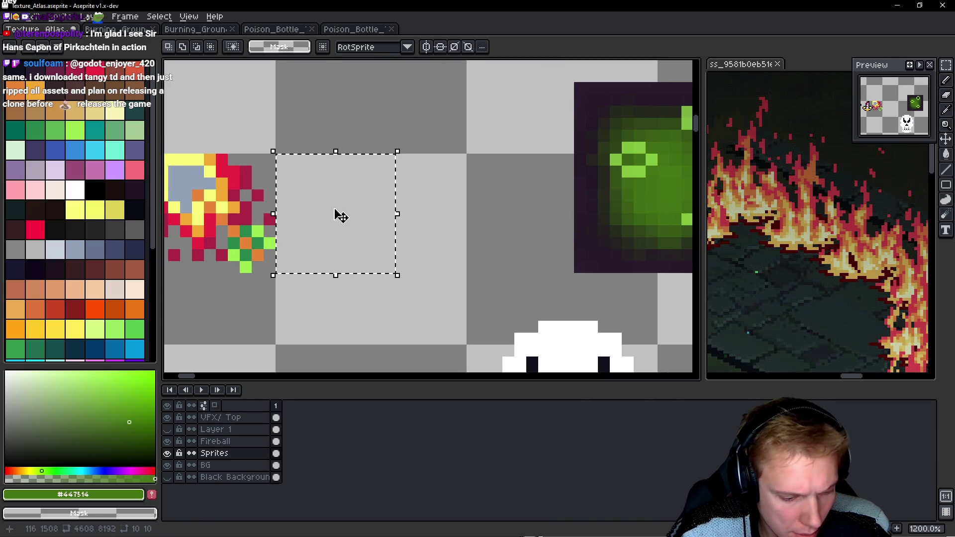
Paint a green blob into the empty icon slot with the pencil.
{"action": "key", "text": "b"}
{"action": "scroll", "coordinate": [193, 48], "scroll_direction": "up", "scroll_amount": 4}
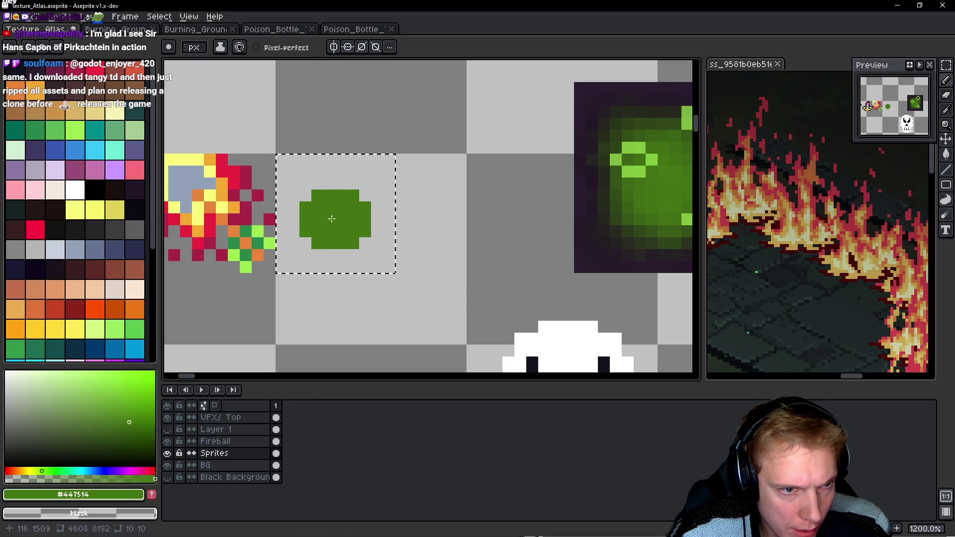
{"action": "scroll", "coordinate": [194, 48], "scroll_direction": "down", "scroll_amount": 4}
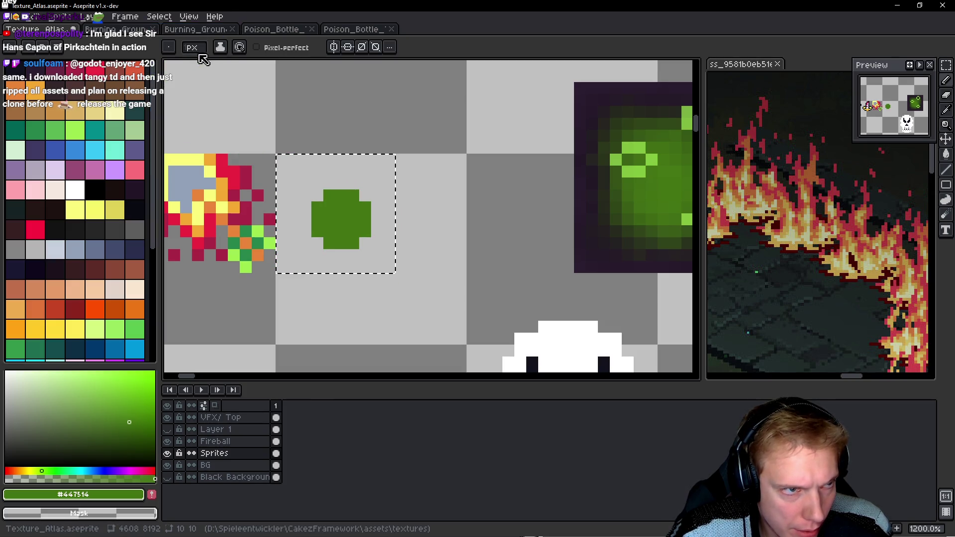
{"action": "left_click", "coordinate": [309, 201]}
{"action": "left_click", "coordinate": [367, 197]}
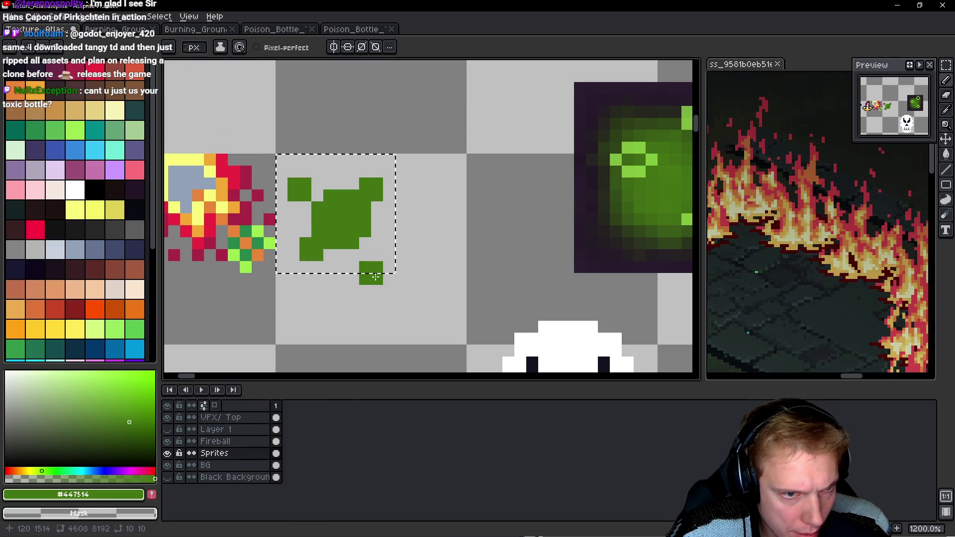
{"action": "key", "text": "ctrl+z"}
{"action": "left_click", "coordinate": [426, 251]}
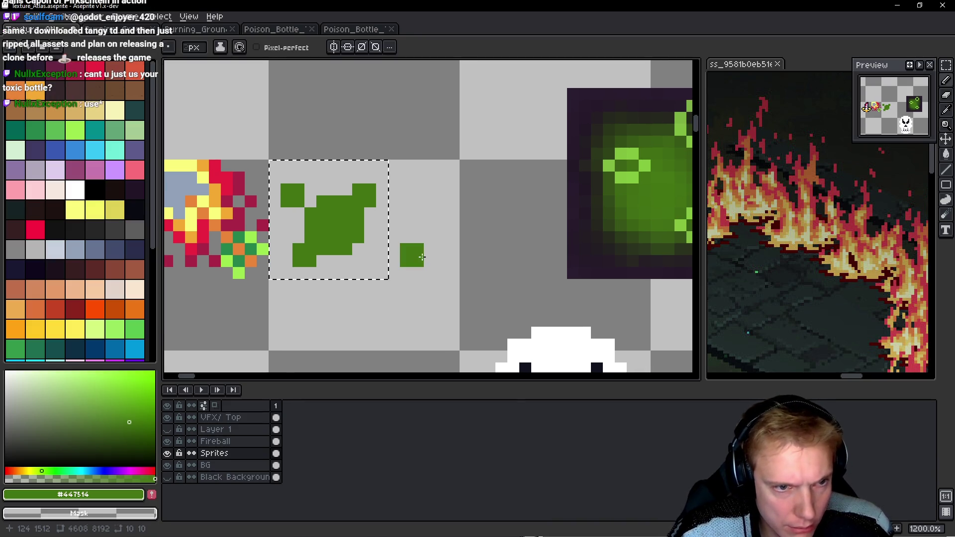
Soften the green blob with a blur-3x3 Convolution Matrix filter.
{"action": "key", "text": "F9"}
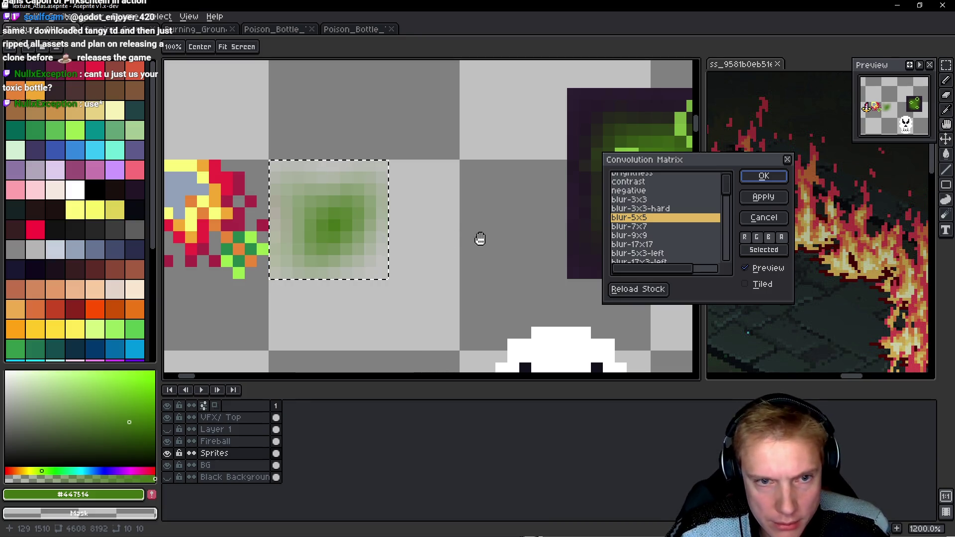
{"action": "left_click", "coordinate": [632, 200]}
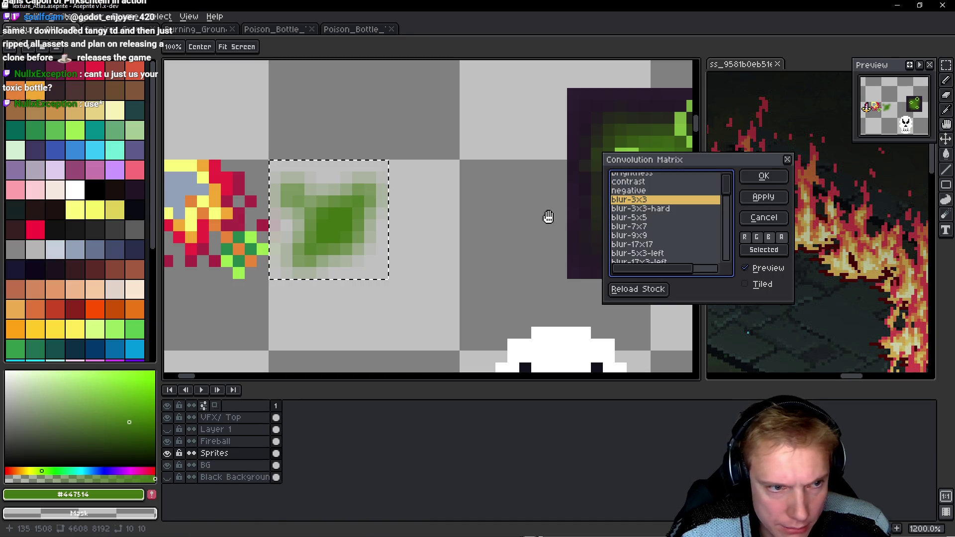
{"action": "key", "text": "Escape"}
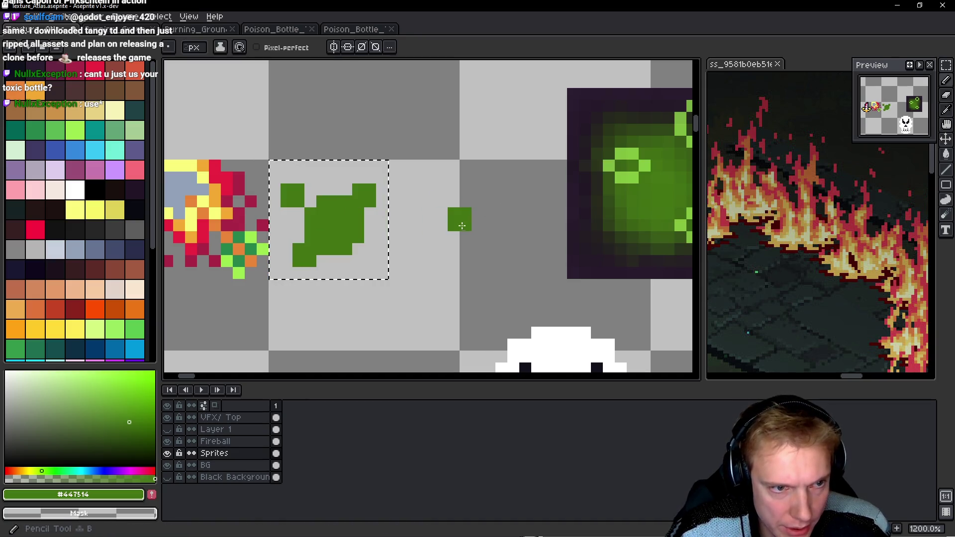
{"action": "left_click_drag", "start_coordinate": [465, 219], "coordinate": [433, 217]}
{"action": "left_click_drag", "start_coordinate": [320, 213], "coordinate": [374, 219]}
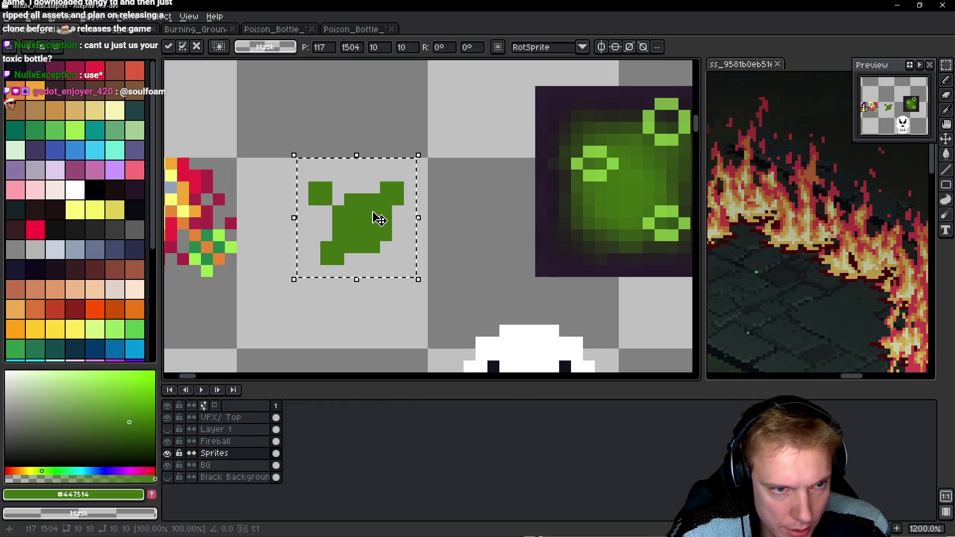
{"action": "key", "text": "F9"}
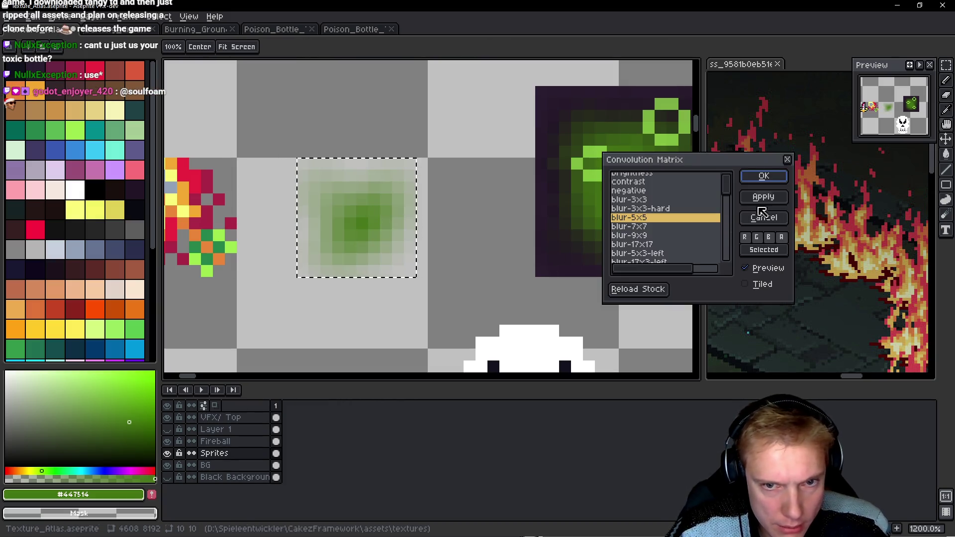
{"action": "key", "text": "Escape"}
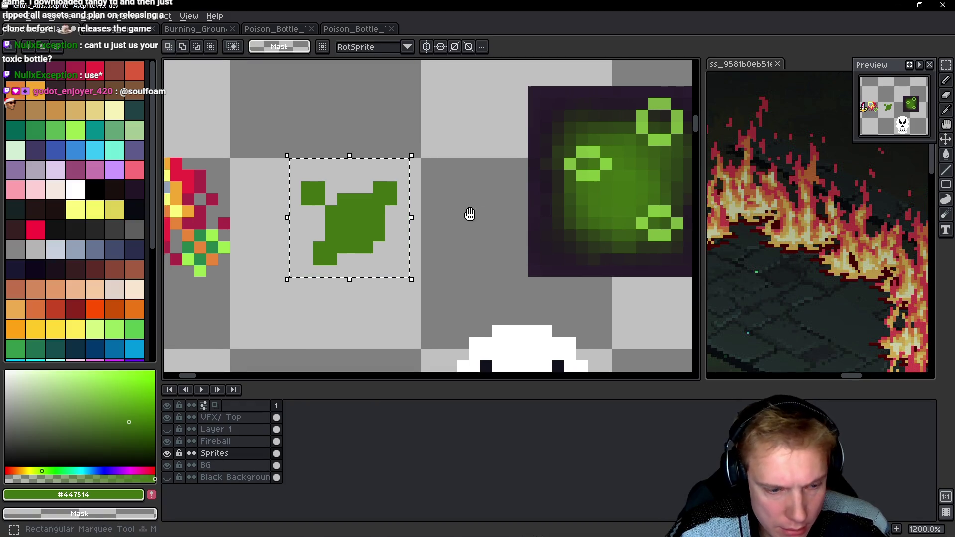
{"action": "key", "text": "F9"}
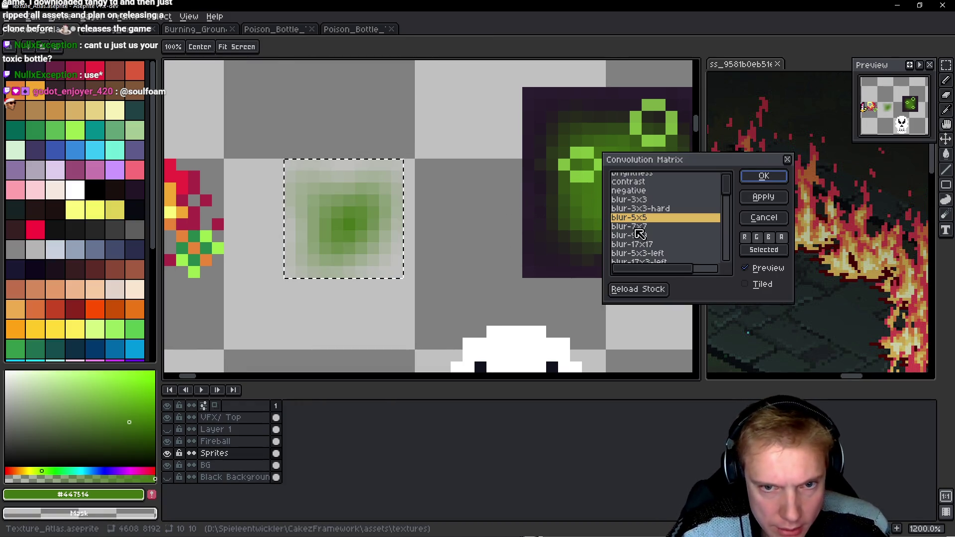
{"action": "left_click", "coordinate": [633, 209]}
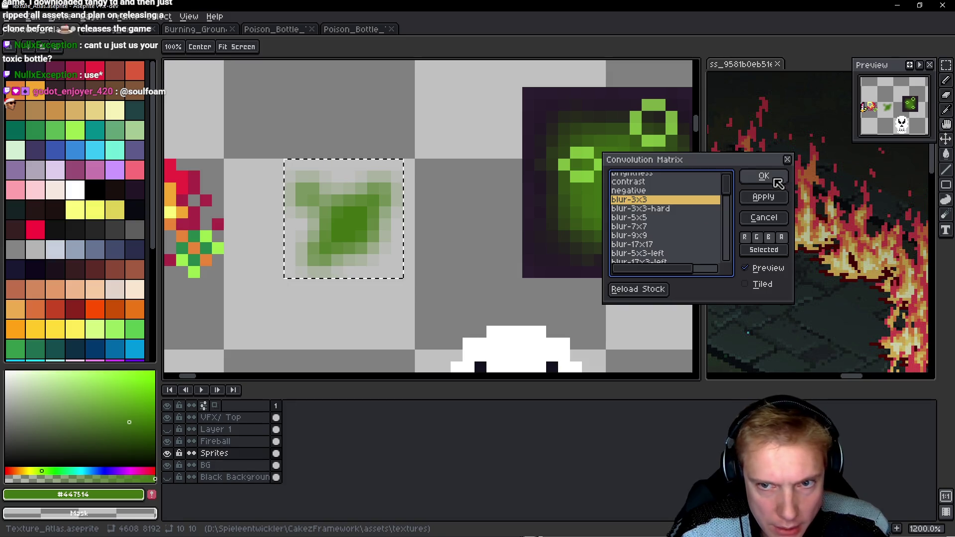
{"action": "left_click", "coordinate": [763, 176]}
{"action": "scroll", "coordinate": [485, 220], "scroll_direction": "left", "scroll_amount": 1}
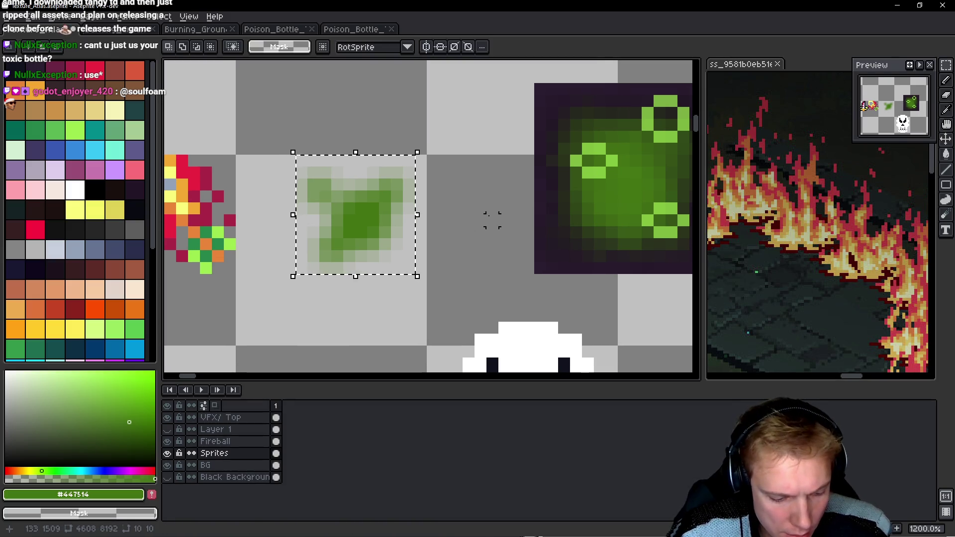
{"action": "key", "text": "ctrl+z"}
{"action": "key", "text": "F9"}
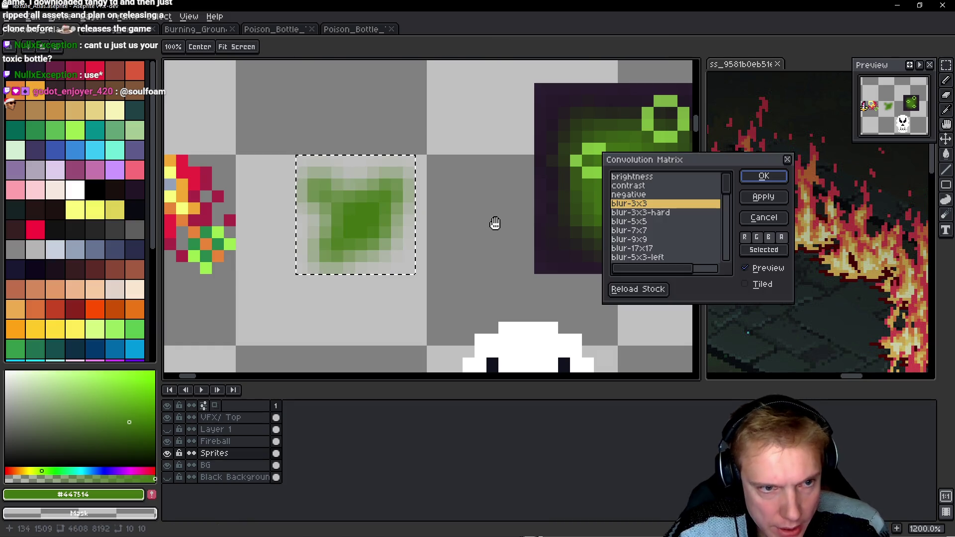
{"action": "left_click", "coordinate": [763, 177]}
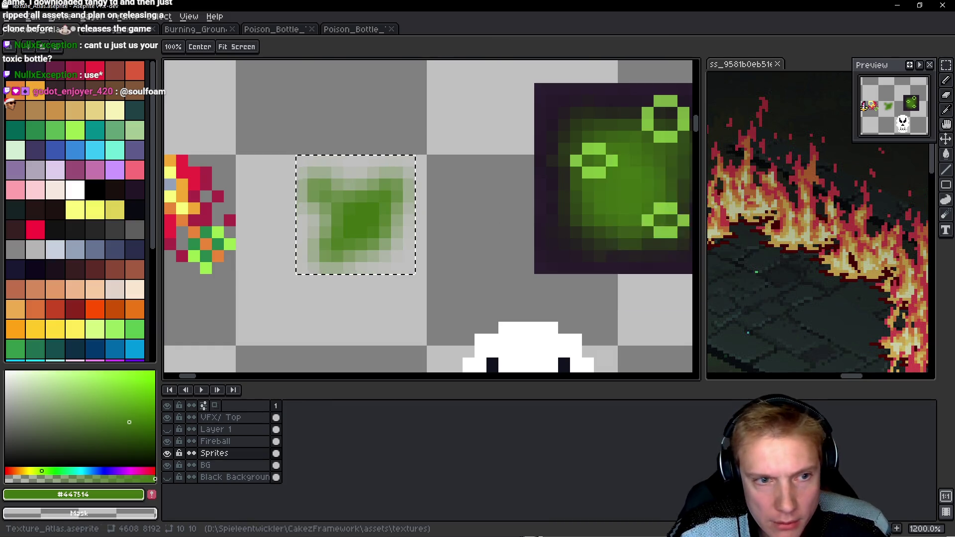
Repaint solid green into the blurred cloud and apply blur-3x3 again.
{"action": "key", "text": "b"}
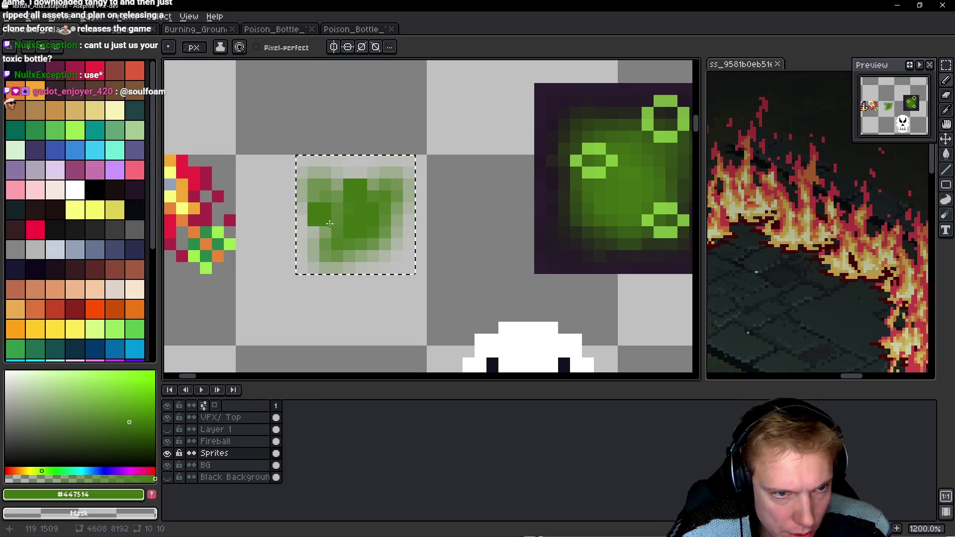
{"action": "left_click_drag", "start_coordinate": [373, 244], "coordinate": [382, 261]}
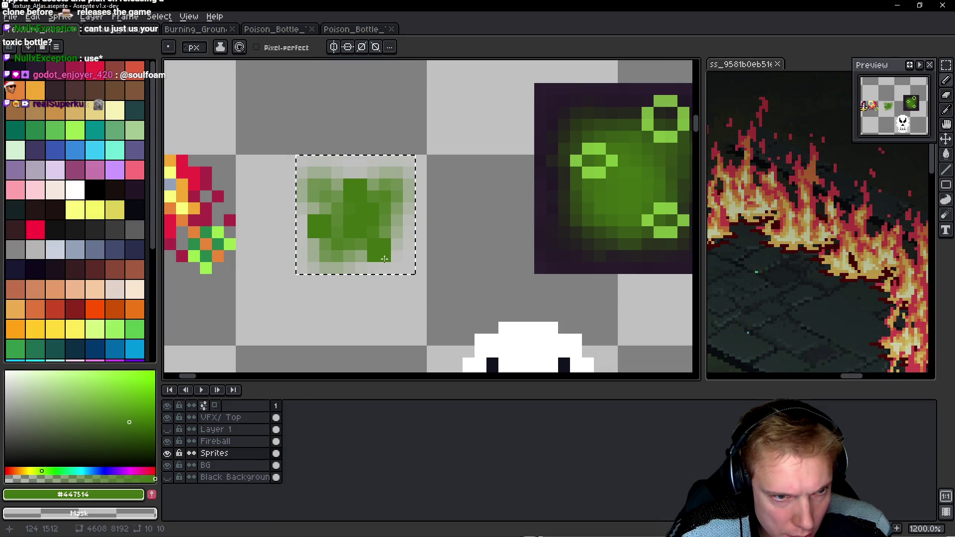
{"action": "key", "text": "F9"}
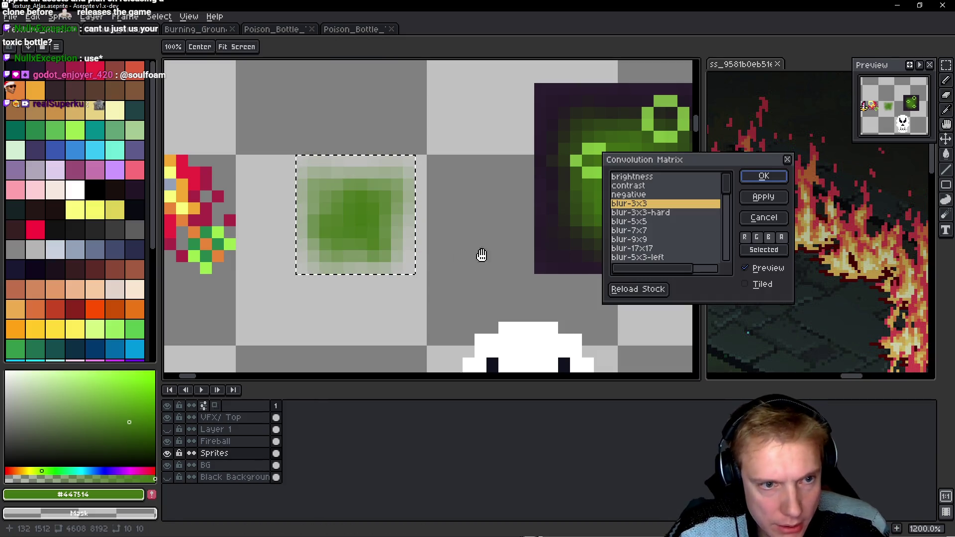
{"action": "left_click", "coordinate": [766, 178]}
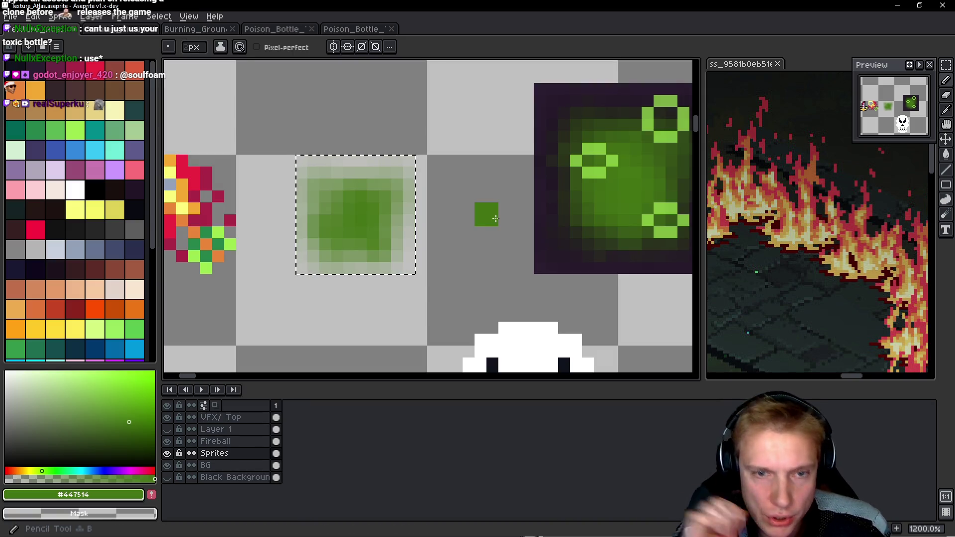
Pick the poison bottle's bright green and paint highlight pixels across the lower icon.
{"action": "left_click", "coordinate": [590, 149], "text": "alt"}
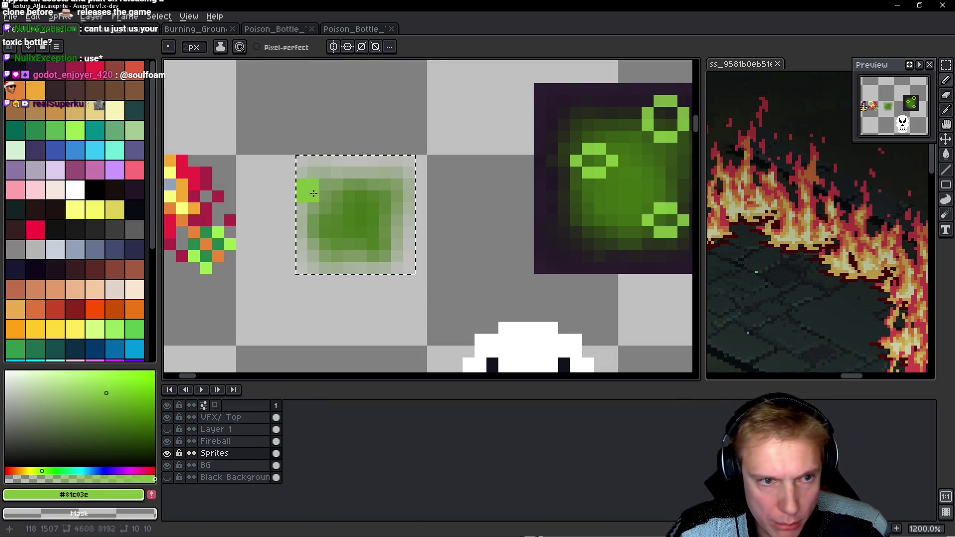
{"action": "scroll", "coordinate": [309, 199], "scroll_direction": "up", "scroll_amount": 1}
{"action": "left_click", "coordinate": [331, 212]}
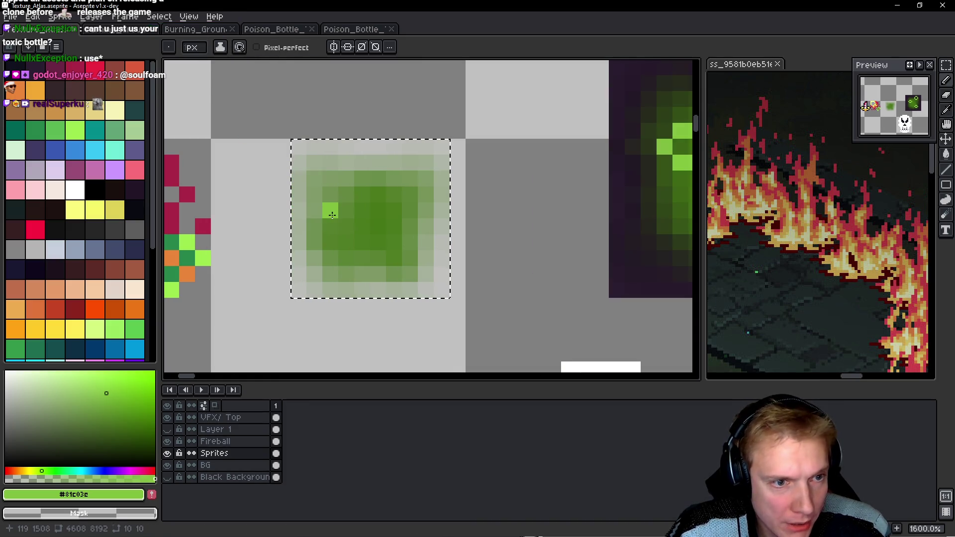
{"action": "mouse_move", "coordinate": [360, 220]}
{"action": "left_mouse_down"}
{"action": "mouse_move", "coordinate": [166, 219]}
{"action": "mouse_move", "coordinate": [301, 222]}
{"action": "left_mouse_up"}
{"action": "key", "text": "ctrl+z"}
{"action": "left_click", "coordinate": [298, 254]}
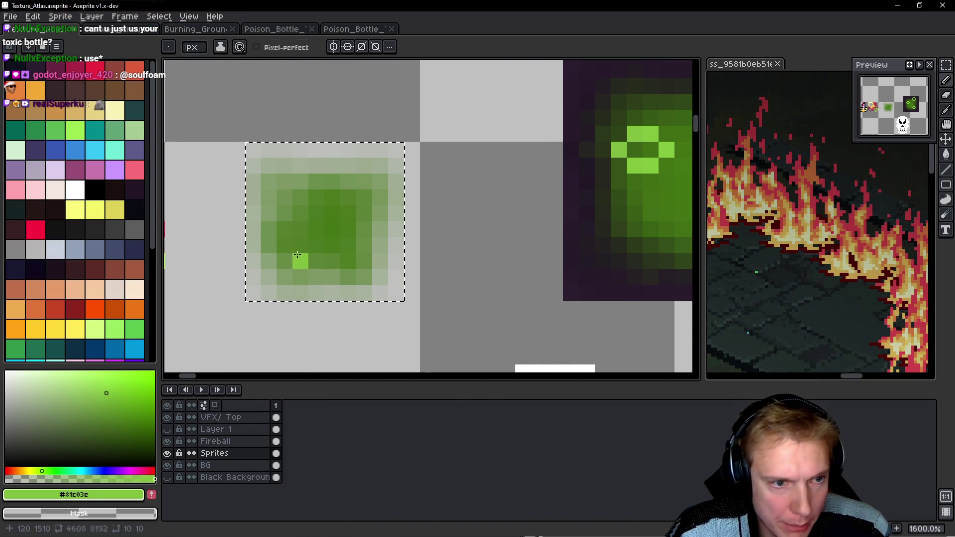
{"action": "left_click_drag", "start_coordinate": [282, 260], "coordinate": [313, 251]}
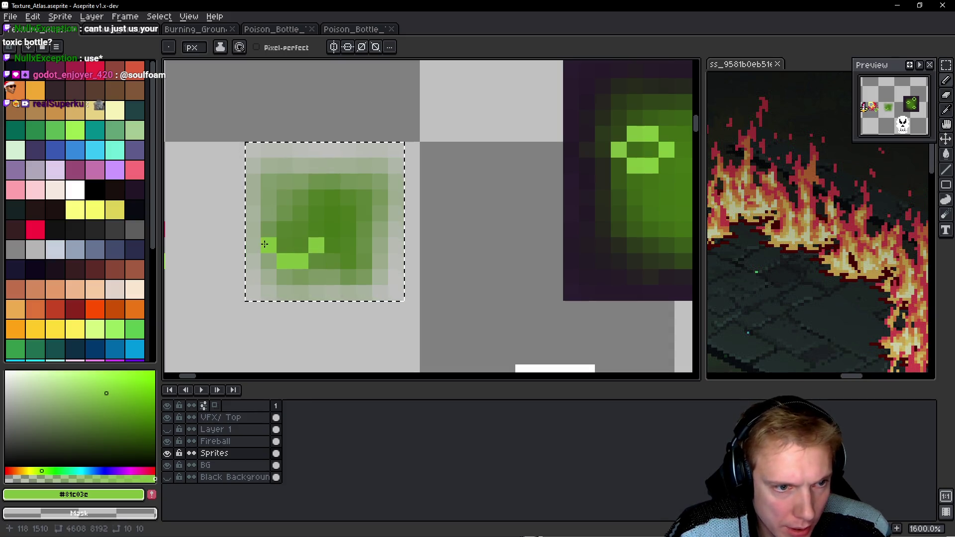
{"action": "left_click", "coordinate": [284, 230]}
{"action": "left_click", "coordinate": [369, 266]}
{"action": "left_click_drag", "start_coordinate": [370, 266], "coordinate": [318, 261]}
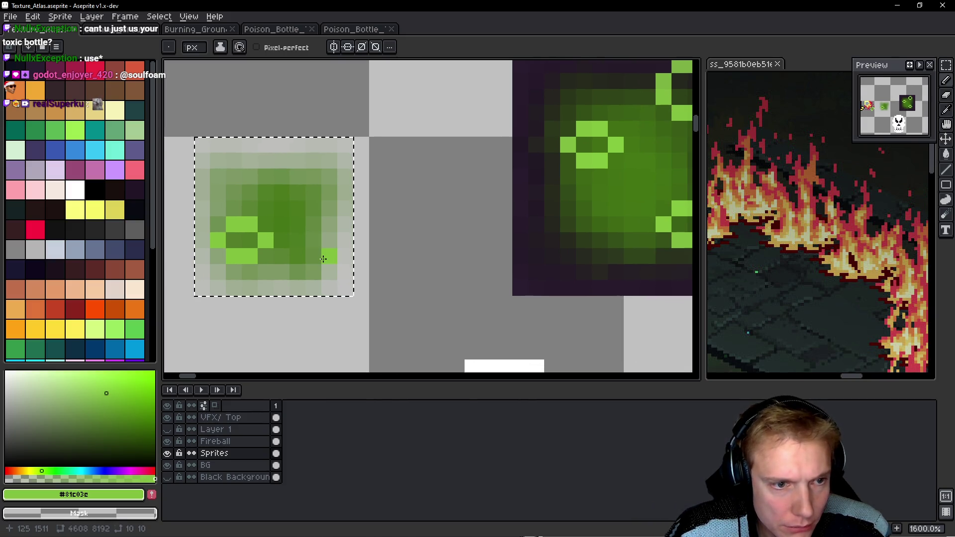
{"action": "left_click", "coordinate": [314, 257]}
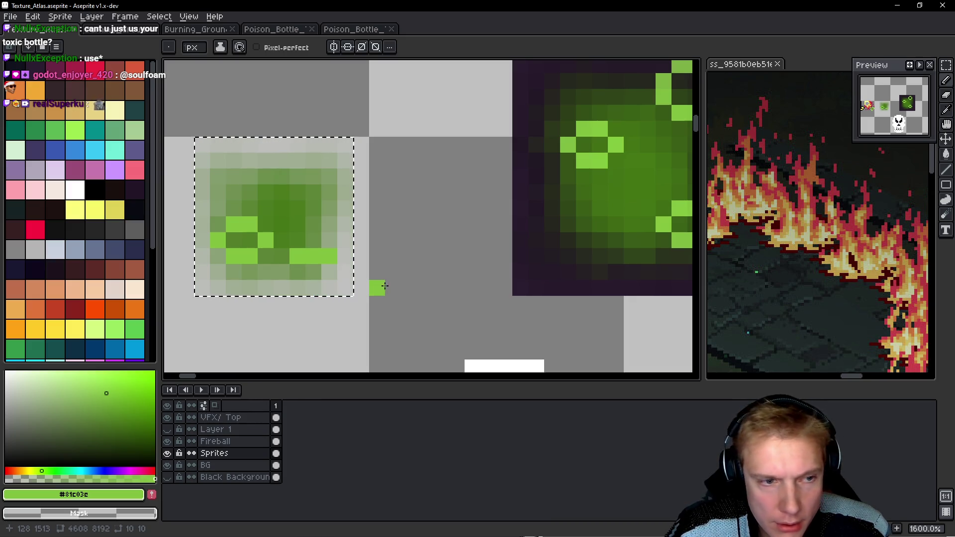
Add bright green highlight pixels along the icon's top and right edges.
{"action": "key", "text": "ctrl+z"}
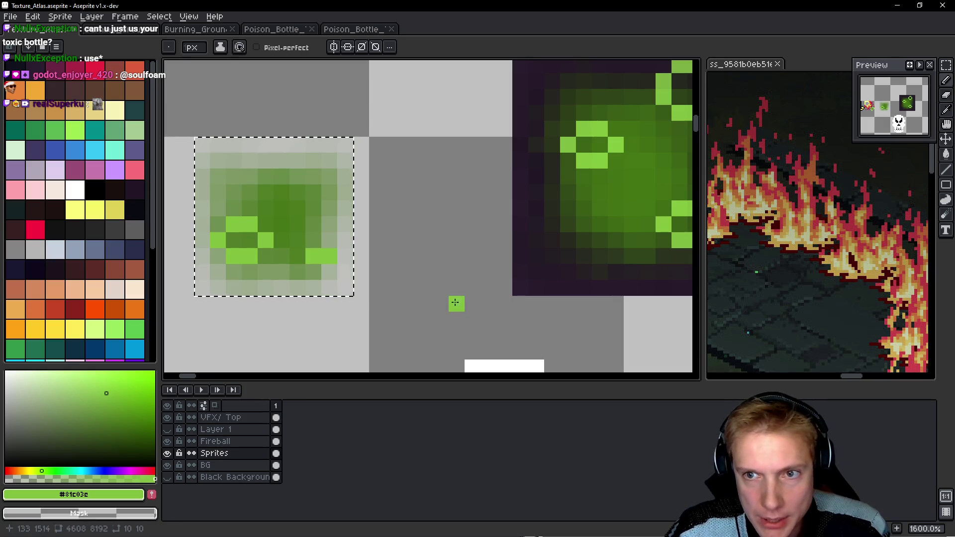
{"action": "left_click", "coordinate": [285, 205]}
{"action": "mouse_move", "coordinate": [288, 205]}
{"action": "left_mouse_down"}
{"action": "mouse_move", "coordinate": [309, 203]}
{"action": "mouse_move", "coordinate": [299, 177]}
{"action": "left_mouse_up"}
{"action": "key", "text": "ctrl+z"}
{"action": "key", "text": "ctrl+z"}
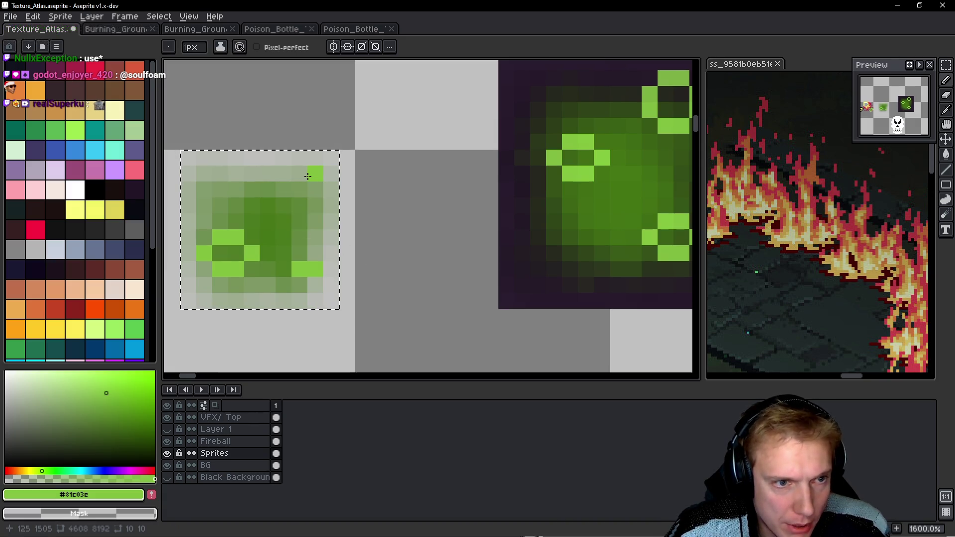
{"action": "left_click", "coordinate": [283, 189]}
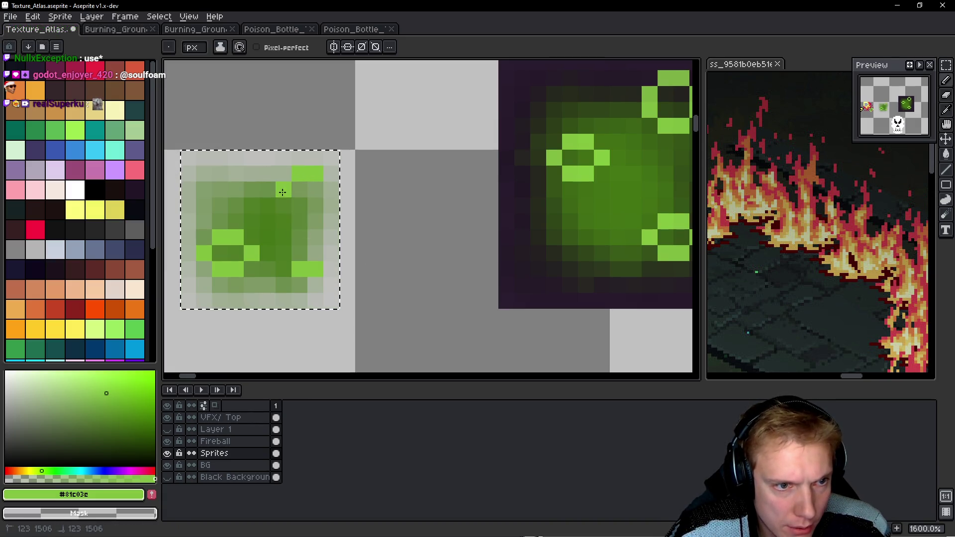
{"action": "mouse_move", "coordinate": [332, 188]}
{"action": "left_mouse_down"}
{"action": "mouse_move", "coordinate": [332, 206]}
{"action": "mouse_move", "coordinate": [296, 221]}
{"action": "left_mouse_up"}
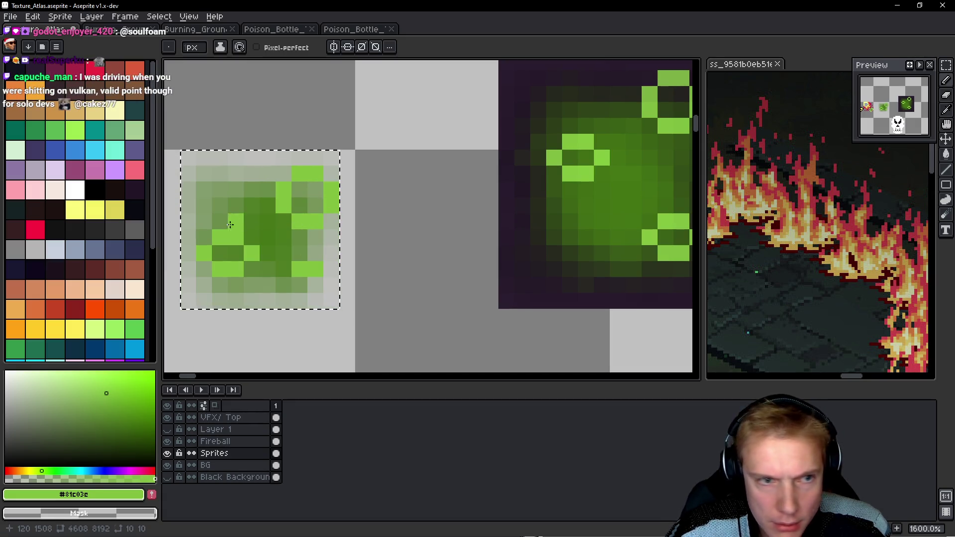
{"action": "left_click", "coordinate": [225, 186]}
{"action": "scroll", "coordinate": [405, 239], "scroll_direction": "down", "scroll_amount": 6}
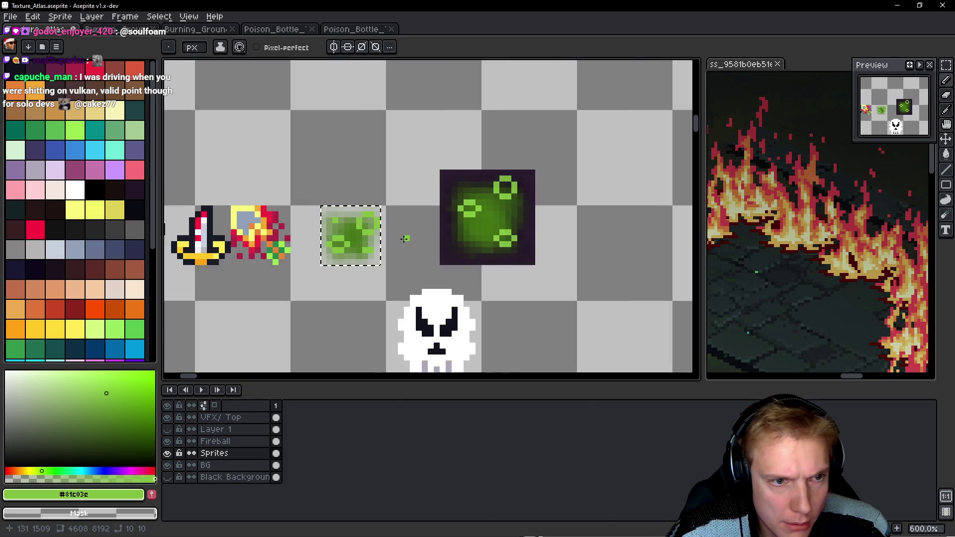
Move the poison icon left to atlas position 112, 1504 beside the fireball.
{"action": "scroll", "coordinate": [404, 239], "scroll_direction": "up", "scroll_amount": 3}
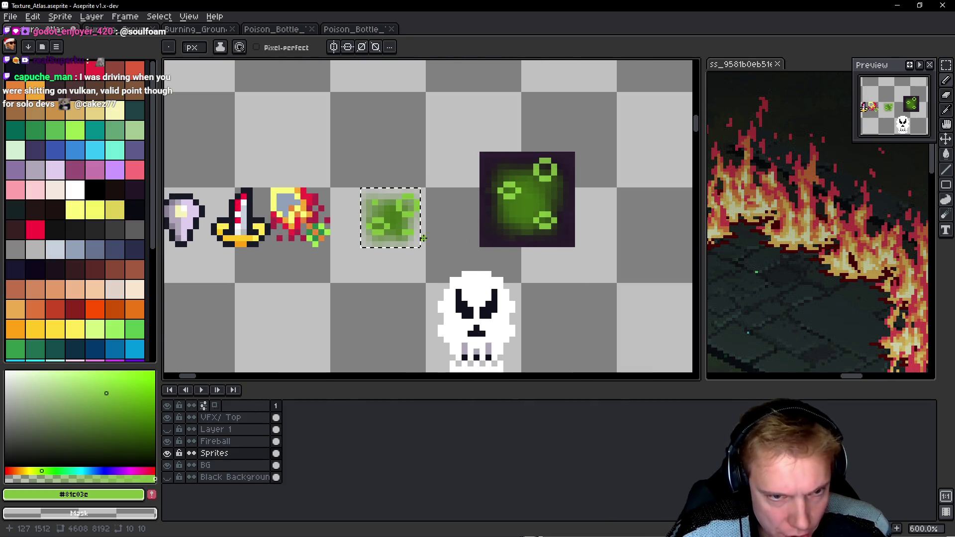
{"action": "key", "text": "m"}
{"action": "left_click_drag", "start_coordinate": [391, 222], "coordinate": [361, 222]}
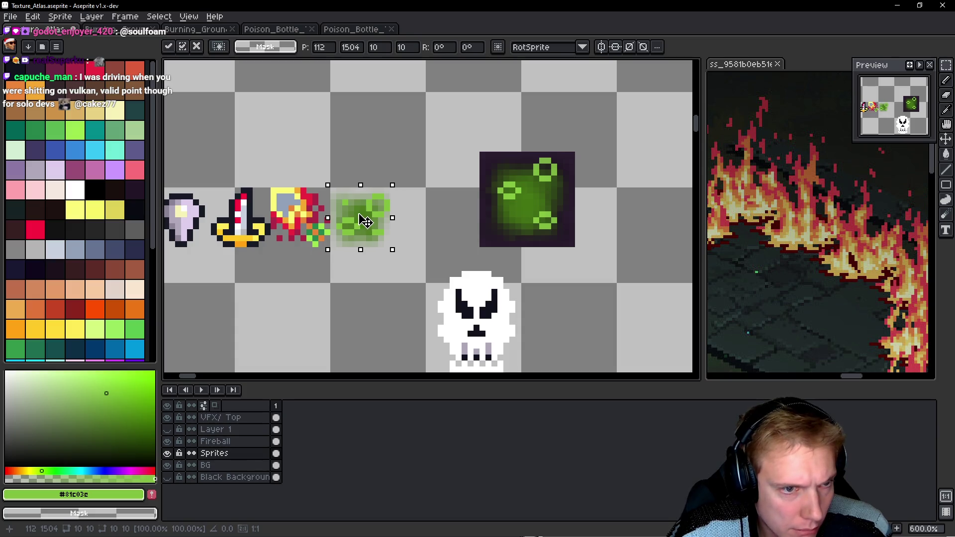
Save Texture_Atlas.aseprite and export the sprite sheet as Texture_Atlas.png.
{"action": "key", "text": "ctrl+s"}
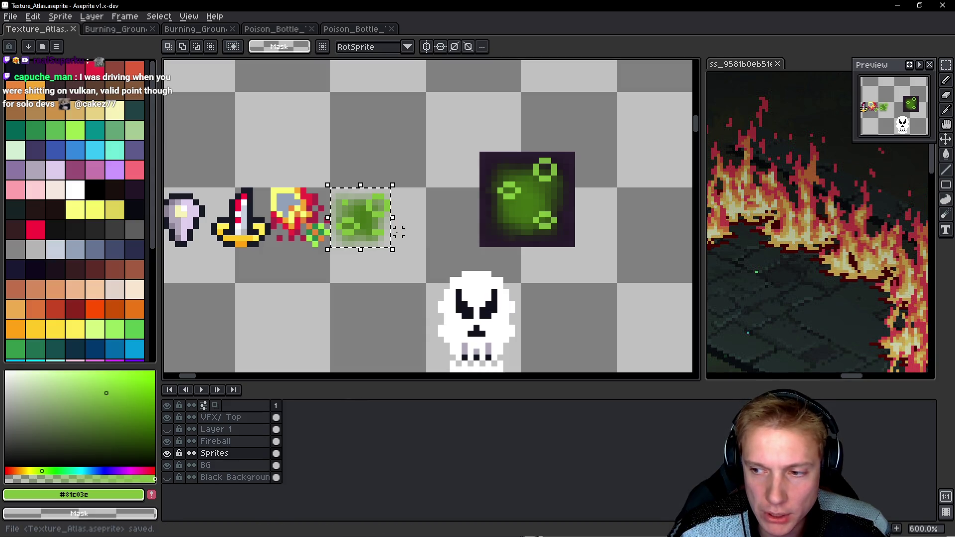
{"action": "key", "text": "ctrl+e"}
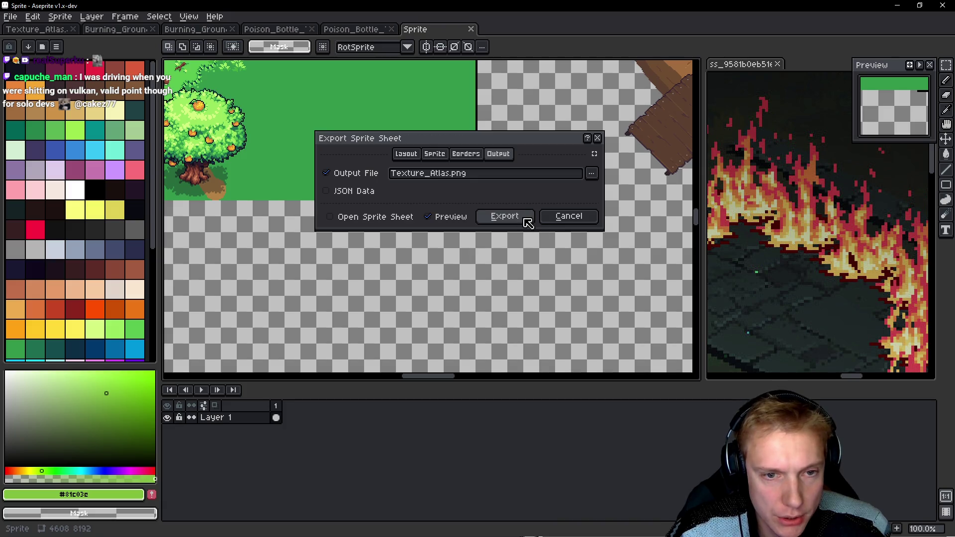
{"action": "left_click", "coordinate": [527, 220]}
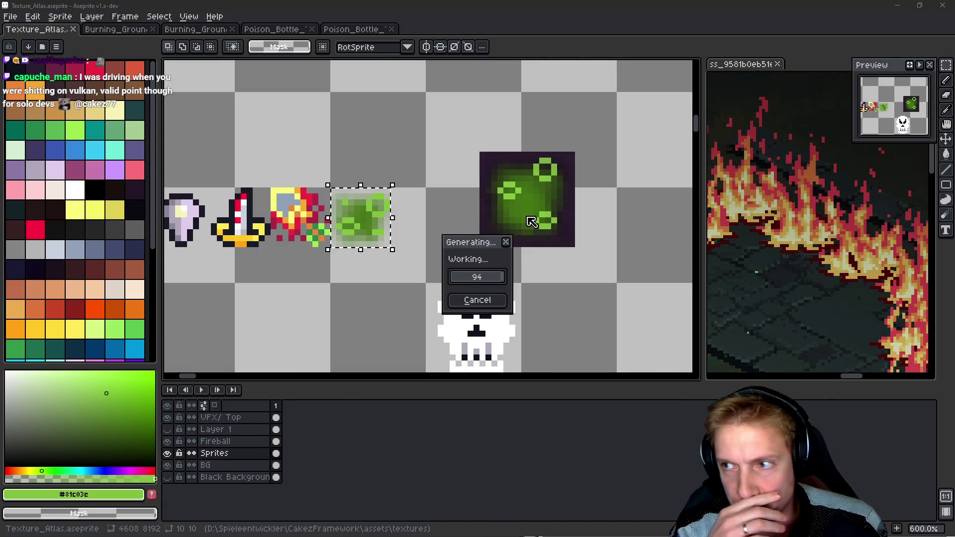
{"action": "key", "text": "alt+Tab"}
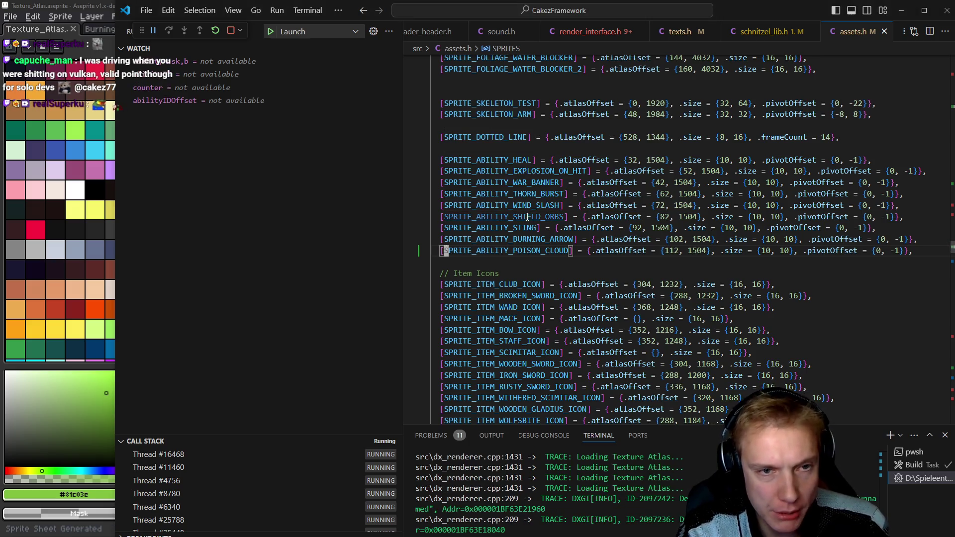
Set the poison cloud ability's icon in game.cpp to SPRITE_ABILITY_POISON_CLOUD.
{"action": "key", "text": "ctrl+Tab"}
{"action": "key", "text": "Up"}
{"action": "key", "text": "Down"}
{"action": "key", "text": "Down"}
{"action": "key", "text": "ctrl+d"}
{"action": "type", "text": "SPRITE_ABILITY_POISON_CLOUD,"}
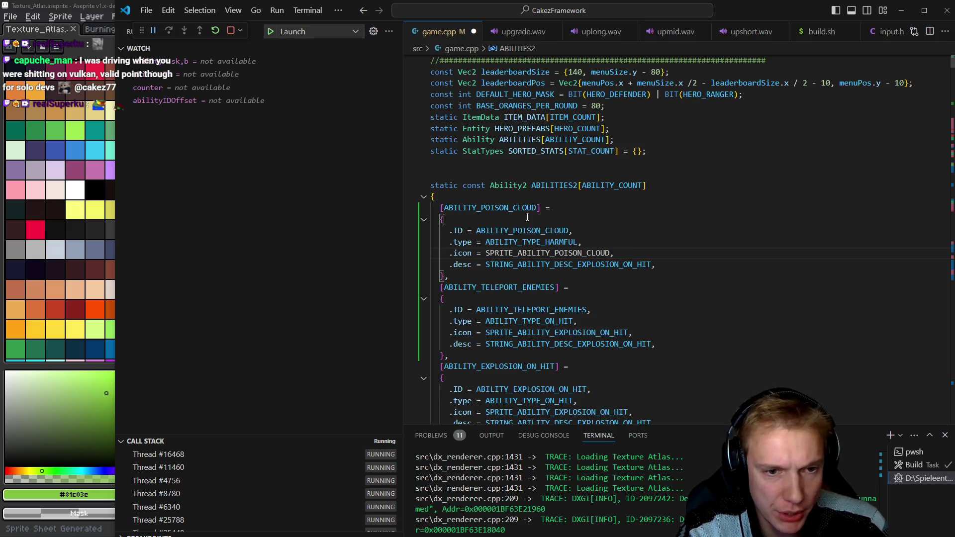
{"action": "key", "text": "ctrl+d"}
{"action": "key", "text": "Up"}
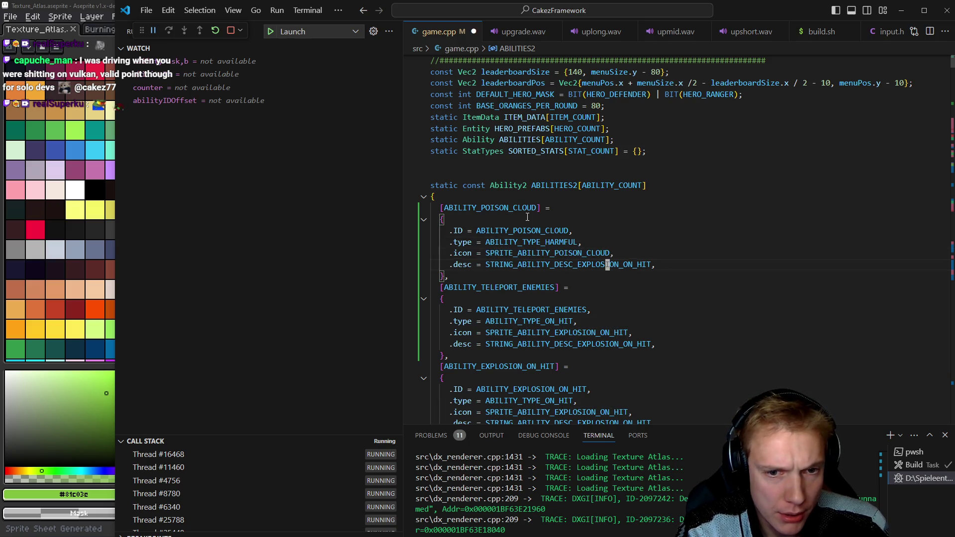
Paste a copy of the explosion description id below BURNING_ARROW_02 in texts.h and trim it.
{"action": "key", "text": "F12"}
{"action": "key", "text": "shift+alt+Down"}
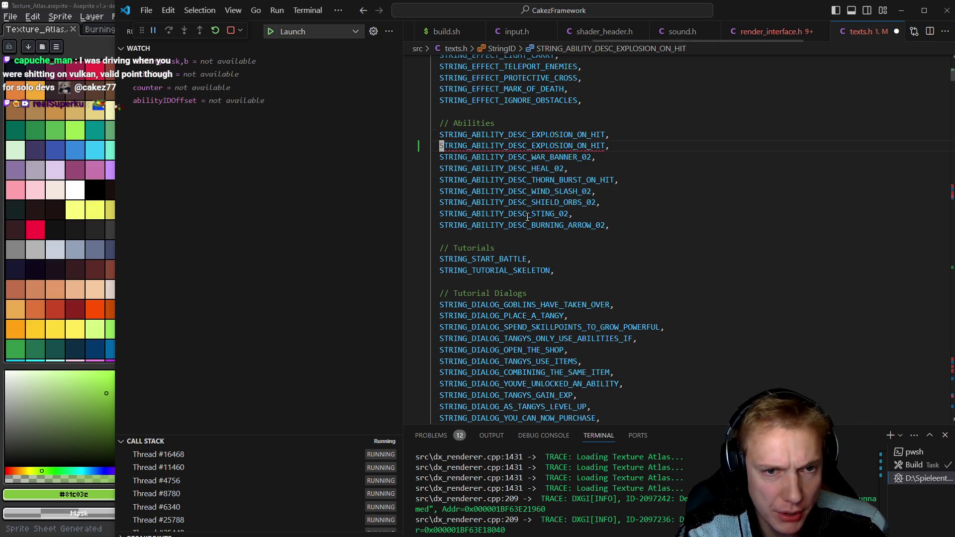
{"action": "key", "text": "ctrl+x"}
{"action": "key", "text": "Down"}
{"action": "key", "text": "Down"}
{"action": "key", "text": "Down"}
{"action": "key", "text": "Down"}
{"action": "key", "text": "Down"}
{"action": "key", "text": "ctrl+v"}
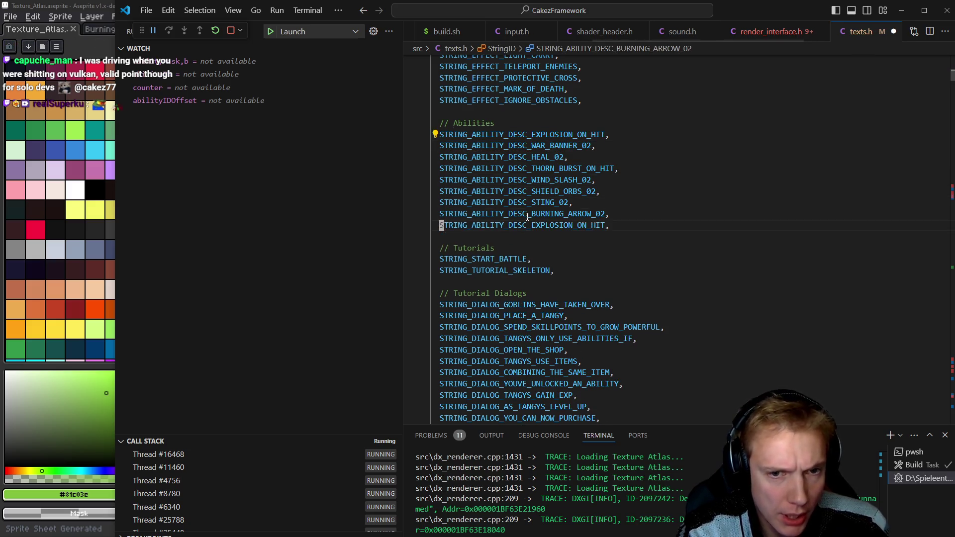
{"action": "key", "text": "Up"}
{"action": "key", "text": "End"}
{"action": "key", "text": "Left"}
{"action": "key", "text": "BackSpace"}
{"action": "key", "text": "BackSpace"}
{"action": "key", "text": "BackSpace"}
{"action": "key", "text": "BackSpace"}
{"action": "key", "text": "BackSpace"}
{"action": "key", "text": "BackSpace"}
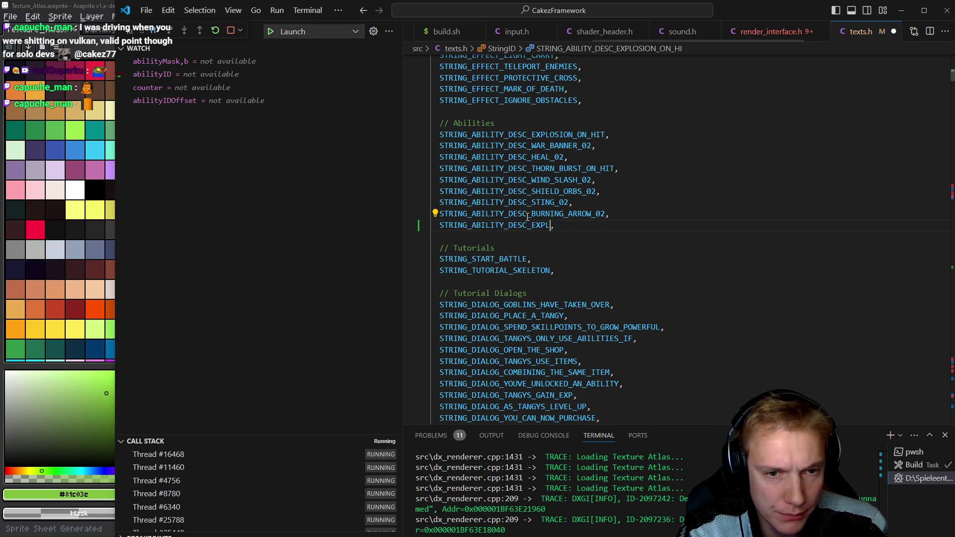
Complete the new id as STRING_ABILITY_DESC_POISON_CLOUD_02 and save texts.h.
{"action": "type", "text": "POI"}
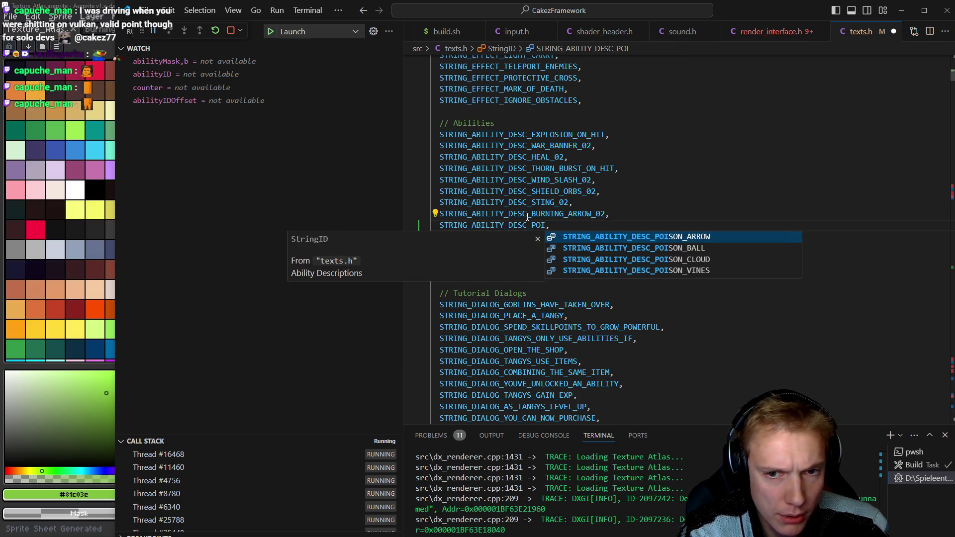
{"action": "key", "text": "Down"}
{"action": "key", "text": "Down"}
{"action": "key", "text": "Return"}
{"action": "type", "text": "_02"}
{"action": "key", "text": "ctrl+s"}
{"action": "key", "text": "Down"}
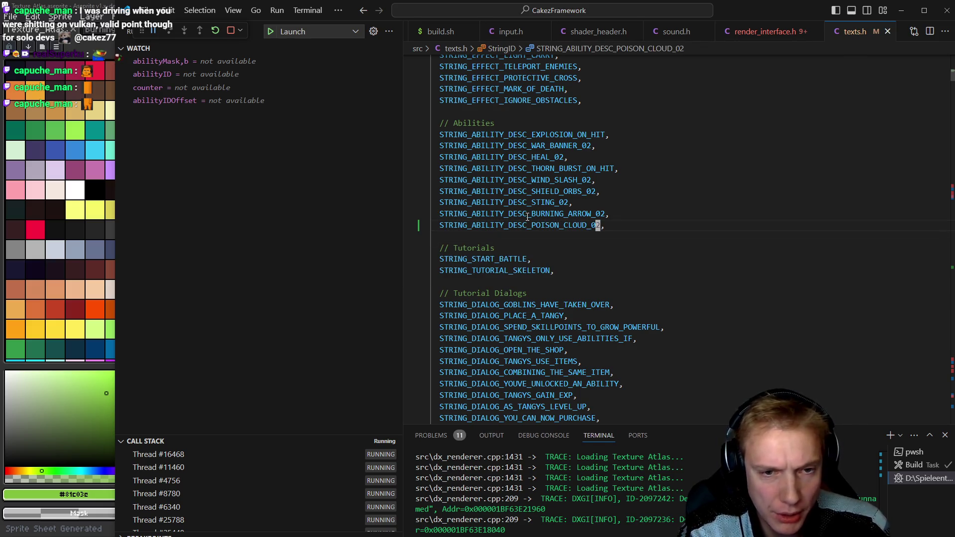
{"action": "key", "text": "ctrl+z"}
{"action": "key", "text": "ctrl+z"}
{"action": "key", "text": "ctrl+z"}
{"action": "key", "text": "ctrl+y"}
{"action": "key", "text": "ctrl+y"}
{"action": "key", "text": "ctrl+y"}
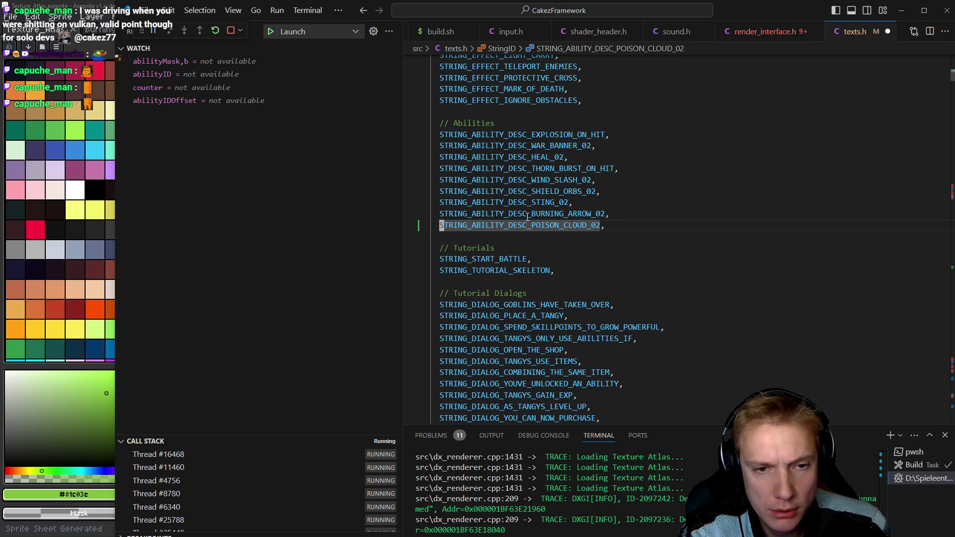
{"action": "key", "text": "Down"}
{"action": "key", "text": "ctrl+z"}
{"action": "key", "text": "ctrl+z"}
{"action": "key", "text": "ctrl+z"}
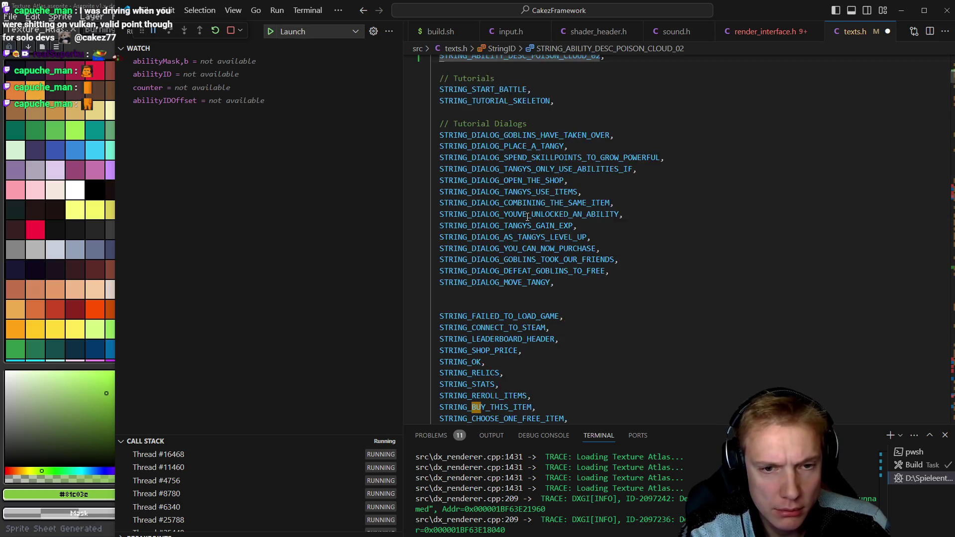
Restore the copied burning-arrow block as STRING_ABILITY_DESC_POISON_CLOUD_02 and trim its pool-of-fire wording.
{"action": "key", "text": "ctrl+y"}
{"action": "key", "text": "ctrl+y"}
{"action": "key", "text": "ctrl+y"}
{"action": "key", "text": "ctrl+z"}
{"action": "key", "text": "ctrl+z"}
{"action": "key", "text": "ctrl+z"}
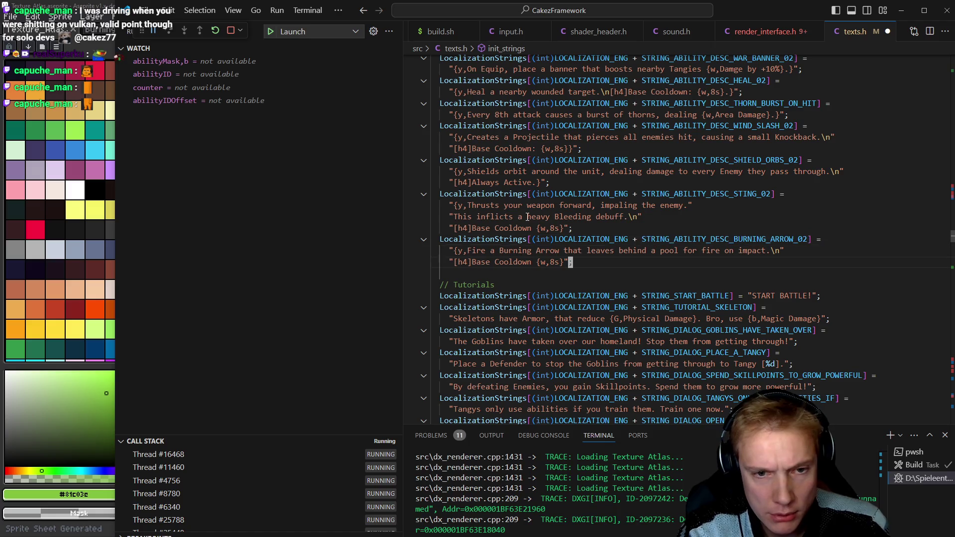
{"action": "key", "text": "ctrl+y"}
{"action": "key", "text": "ctrl+y"}
{"action": "key", "text": "ctrl+y"}
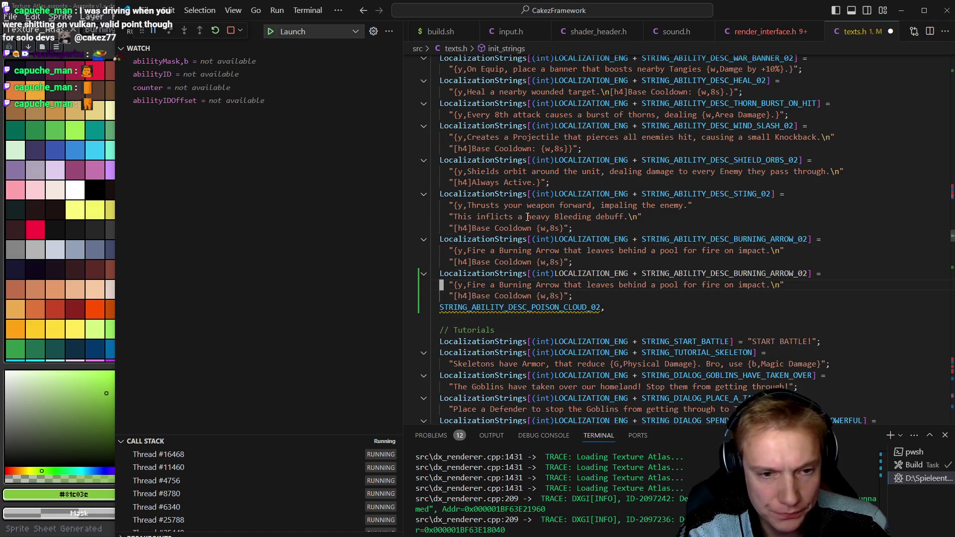
{"action": "key", "text": "ctrl+z"}
{"action": "key", "text": "ctrl+y"}
{"action": "key", "text": "ctrl+y"}
{"action": "key", "text": "ctrl+y"}
{"action": "key", "text": "ctrl+z"}
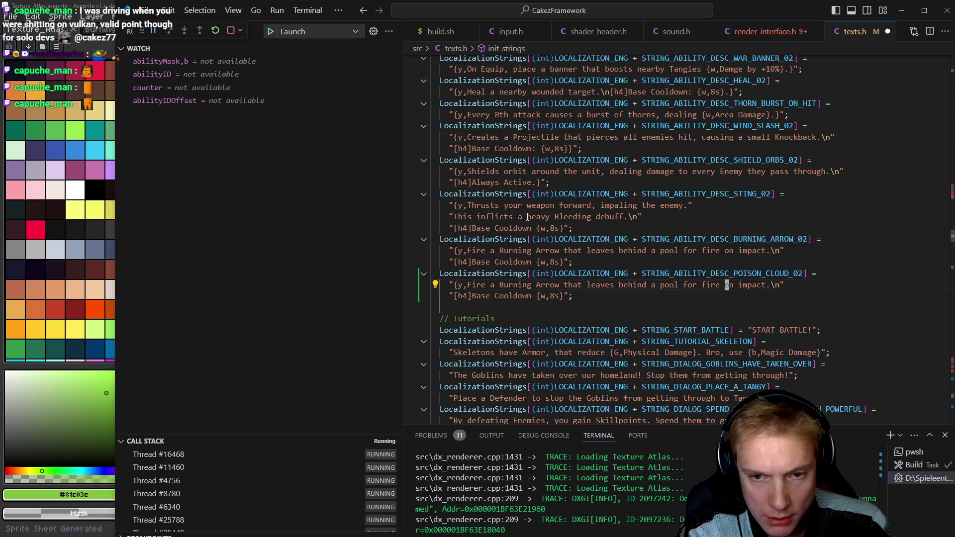
{"action": "key", "text": "ctrl+BackSpace"}
{"action": "key", "text": "ctrl+BackSpace"}
{"action": "key", "text": "ctrl+BackSpace"}
{"action": "key", "text": "ctrl+BackSpace"}
{"action": "key", "text": "ctrl+BackSpace"}
{"action": "key", "text": "ctrl+BackSpace"}
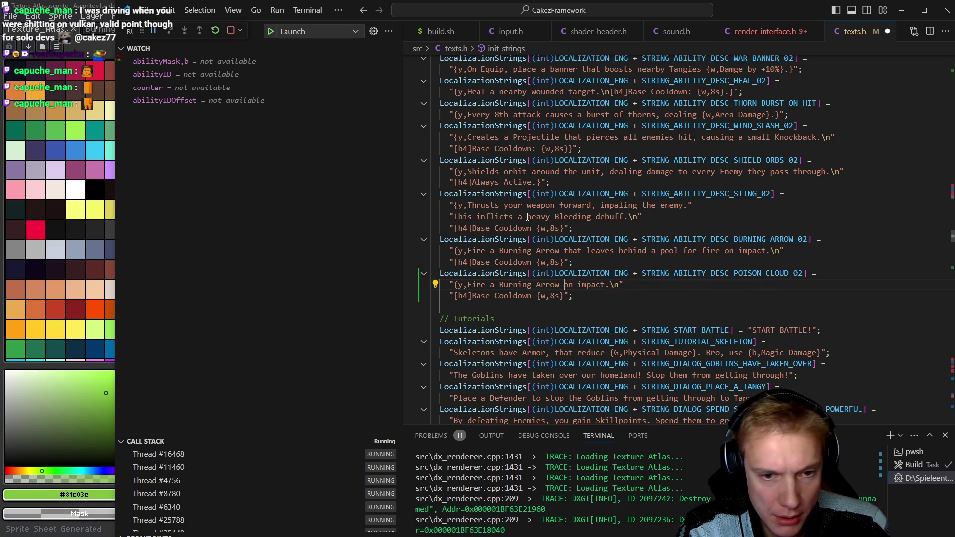